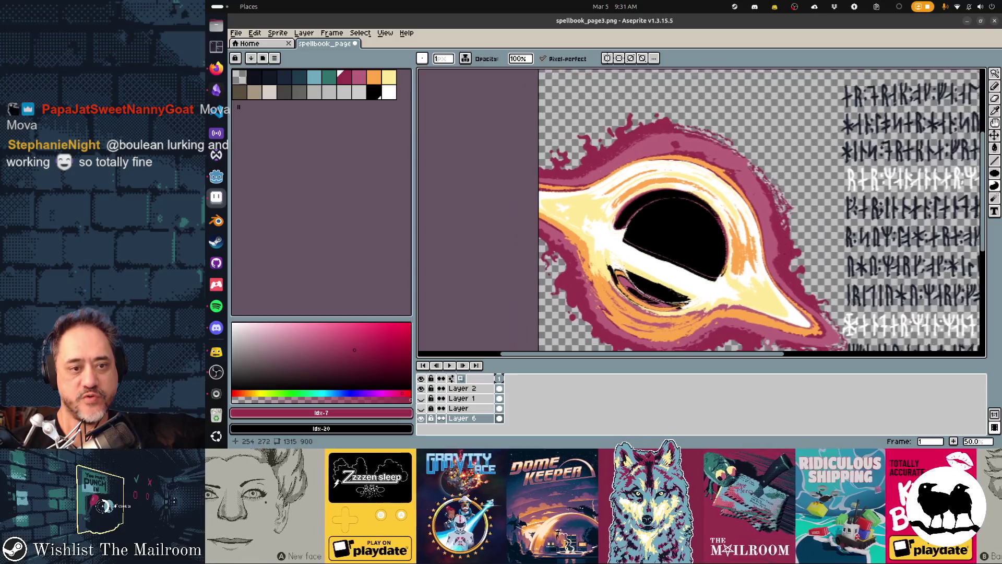
Step: Erase the stray magenta pixels and ragged blob along the swirl's upper-left edge
{"action": "scroll", "coordinate": [699, 213], "scroll_direction": "down", "scroll_amount": 2}
{"action": "scroll", "coordinate": [598, 171], "scroll_direction": "up", "scroll_amount": 3}
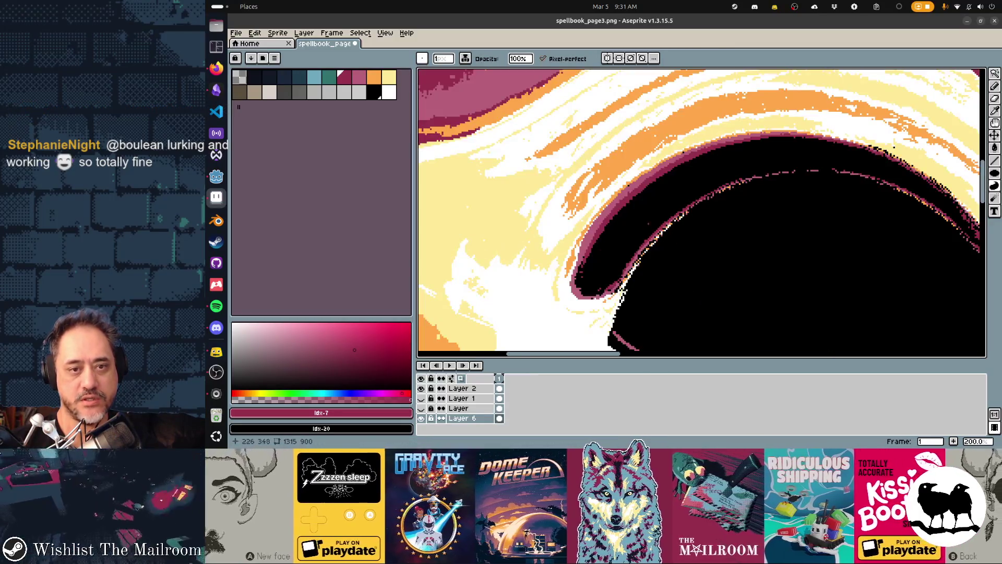
{"action": "scroll", "coordinate": [598, 171], "scroll_direction": "down", "scroll_amount": 2}
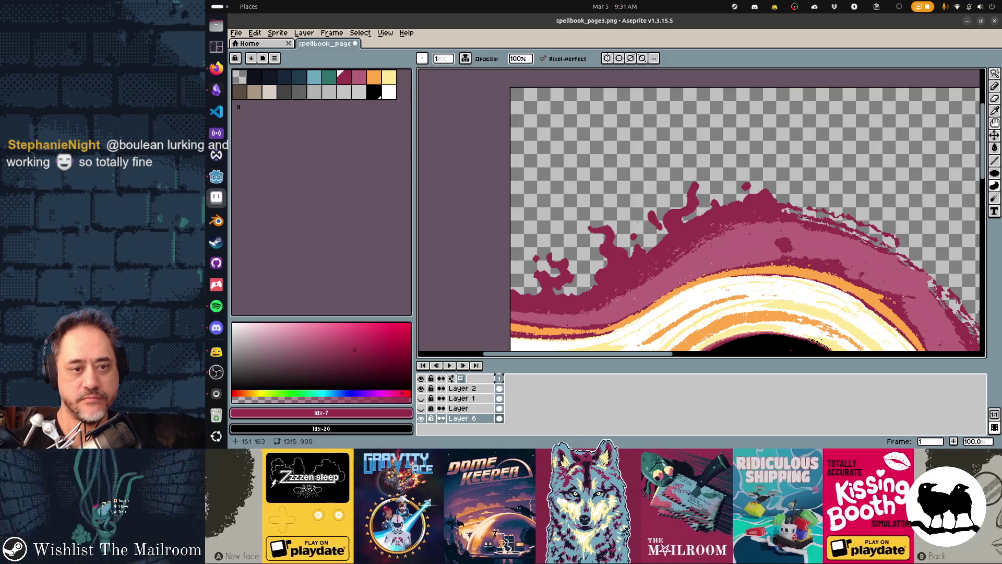
{"action": "key", "text": "e"}
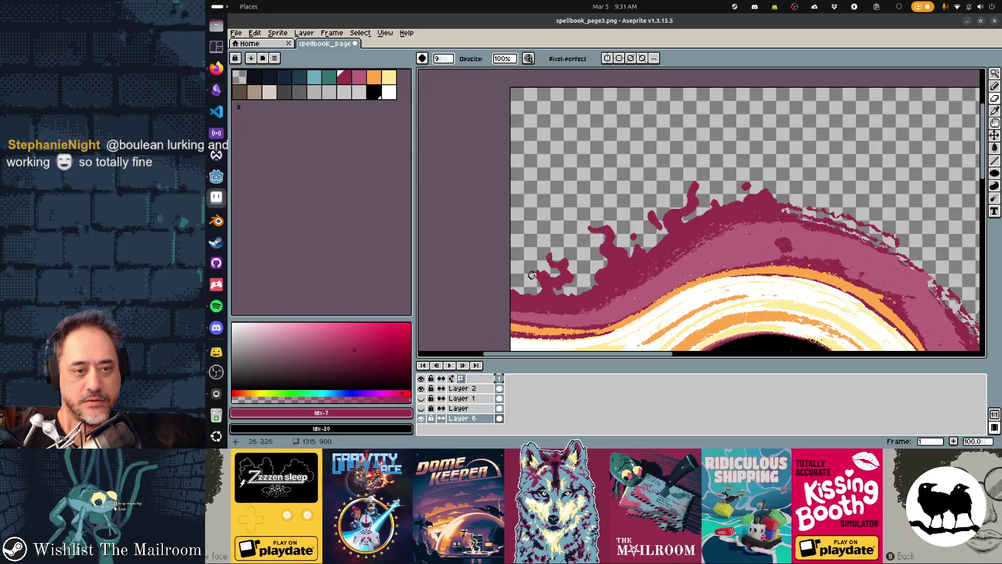
{"action": "left_click_drag", "start_coordinate": [540, 268], "coordinate": [539, 268]}
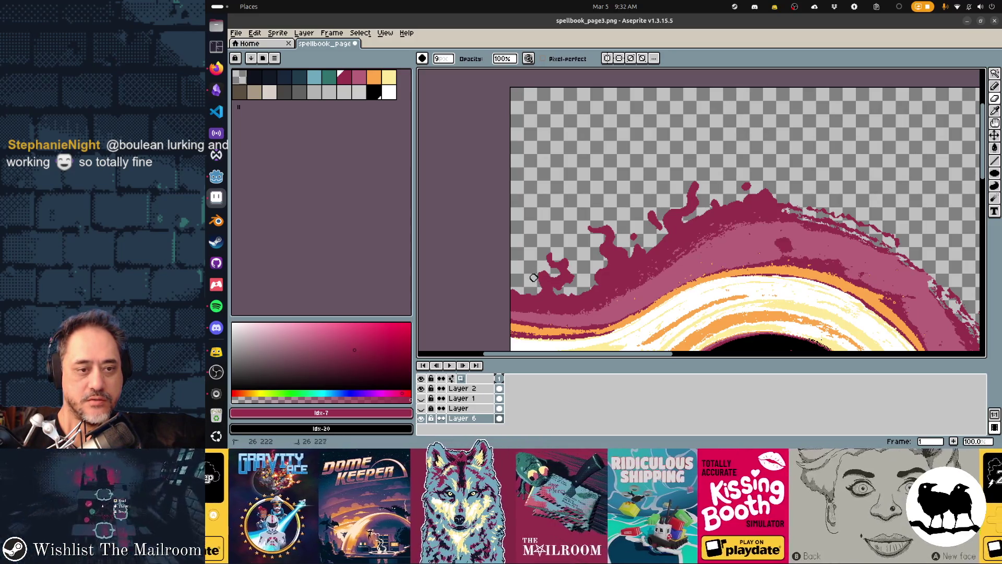
{"action": "left_click_drag", "start_coordinate": [533, 277], "coordinate": [537, 281]}
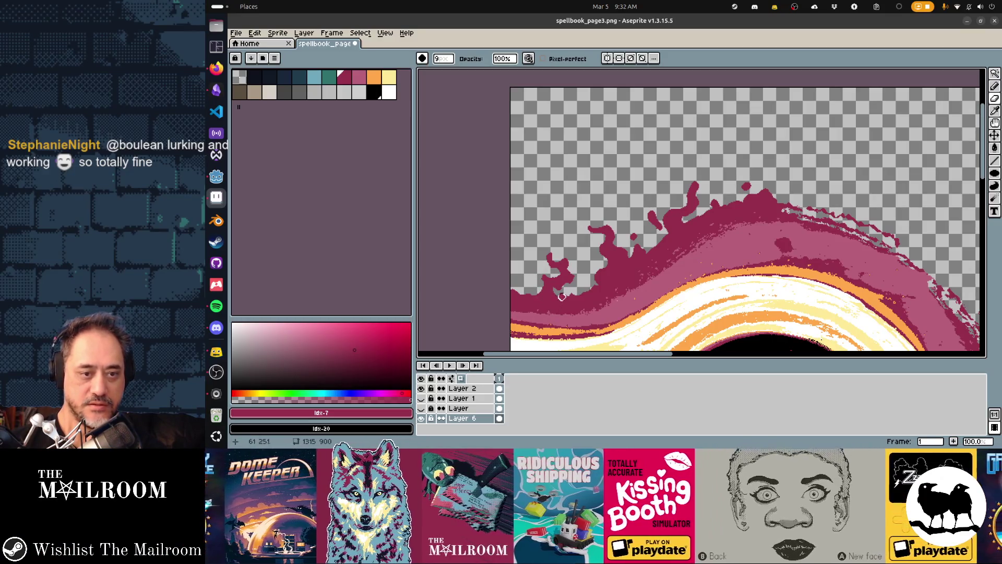
{"action": "key", "text": "b"}
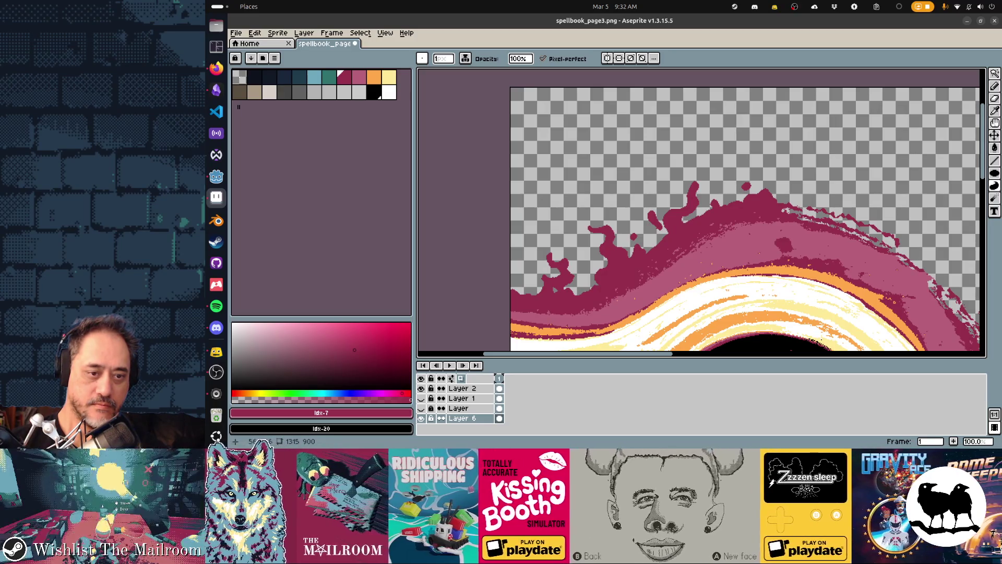
{"action": "key", "text": "e"}
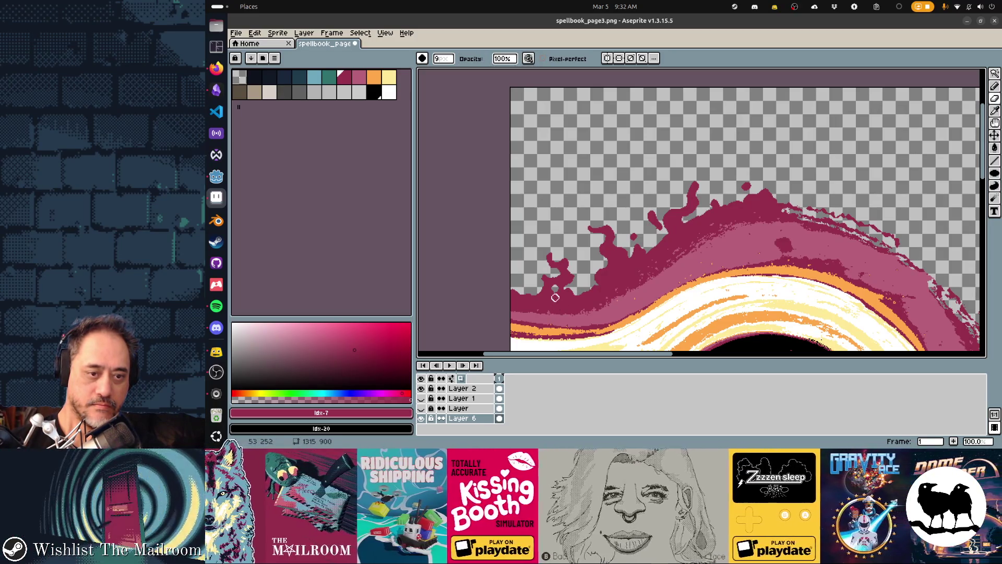
{"action": "key", "text": "d"}
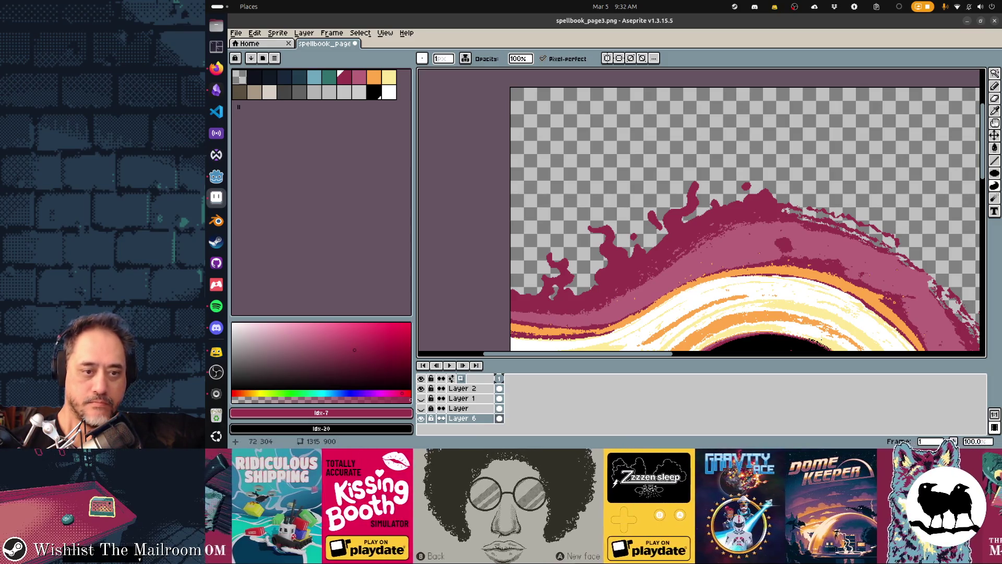
Step: Trim the tip of the magenta spike and patch a small magenta shape beside it
{"action": "scroll", "coordinate": [699, 219], "scroll_direction": "right", "scroll_amount": 2}
{"action": "scroll", "coordinate": [699, 219], "scroll_direction": "right", "scroll_amount": 2}
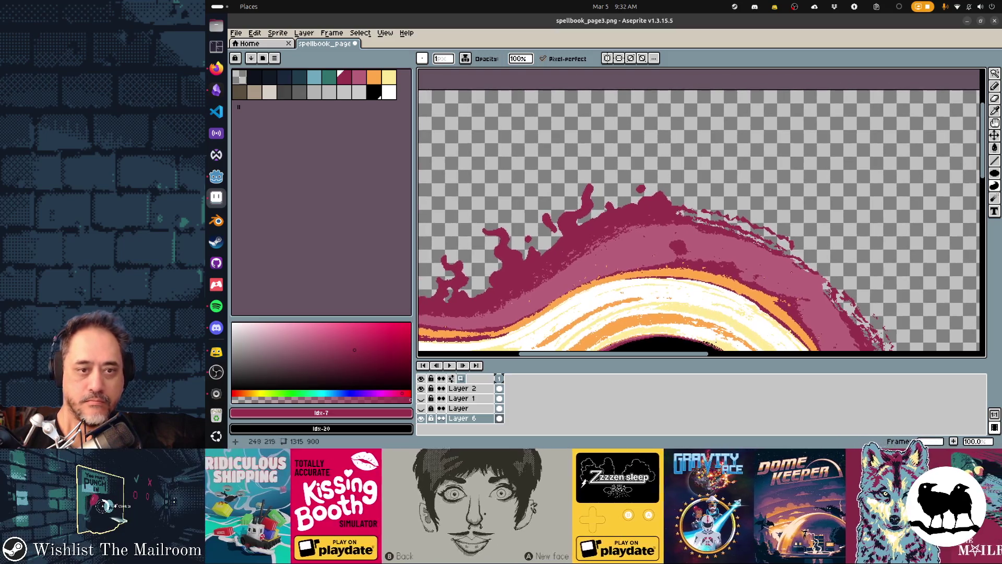
{"action": "key", "text": "e"}
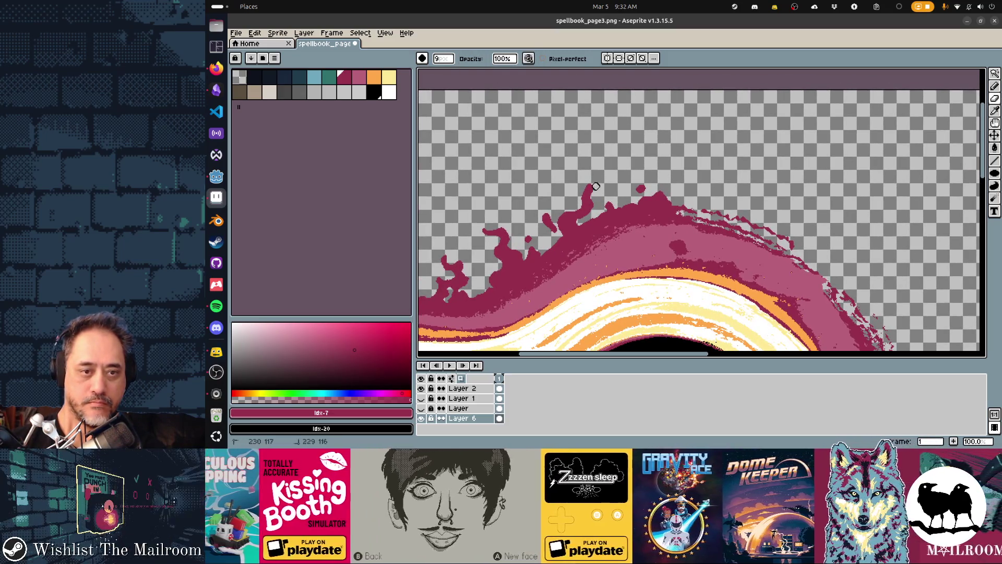
{"action": "left_click_drag", "start_coordinate": [583, 185], "coordinate": [598, 194]}
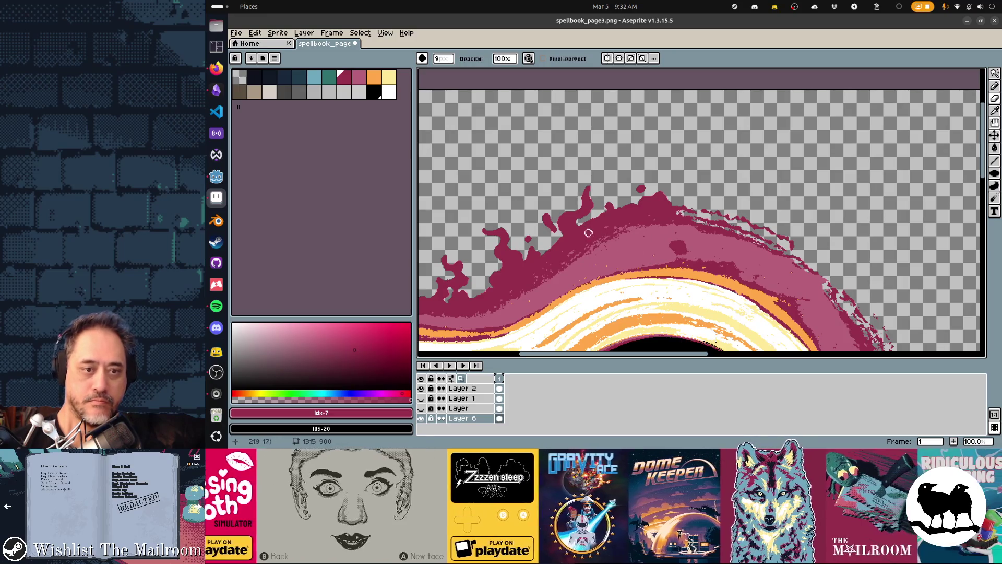
{"action": "key", "text": "d"}
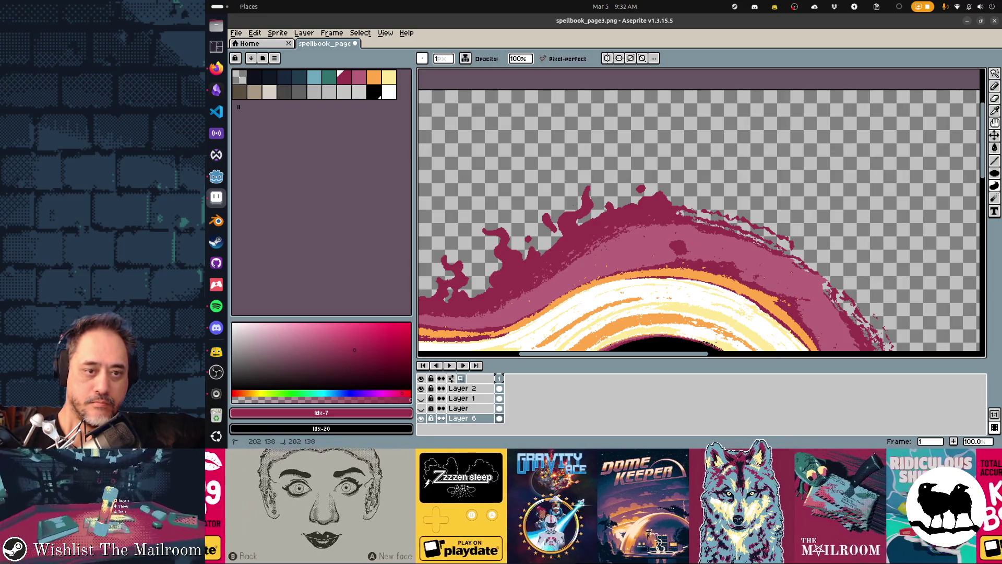
{"action": "left_click_drag", "start_coordinate": [572, 205], "coordinate": [574, 201]}
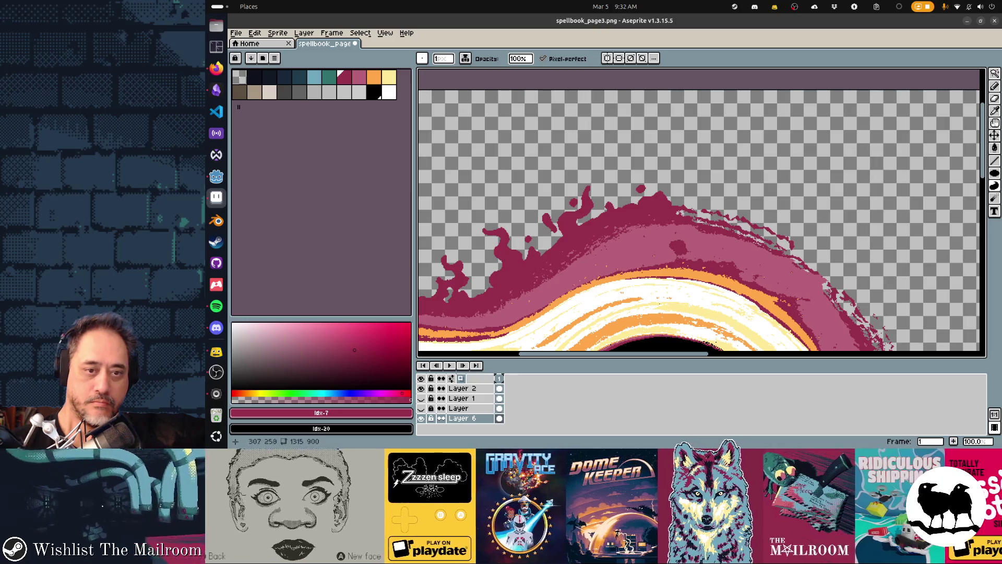
{"action": "scroll", "coordinate": [701, 213], "scroll_direction": "down", "scroll_amount": 5}
{"action": "scroll", "coordinate": [701, 213], "scroll_direction": "down", "scroll_amount": 3}
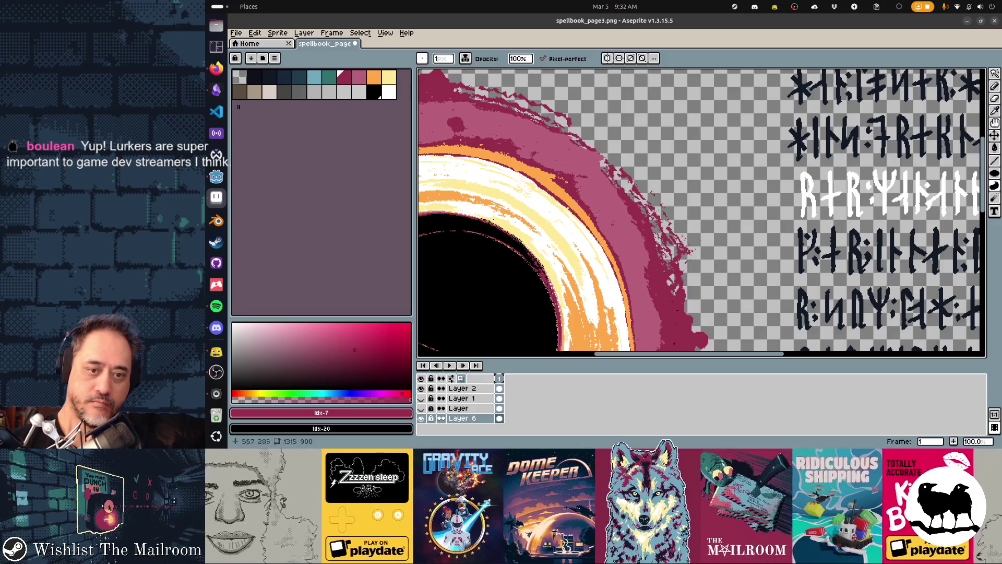
Step: Erase magenta along the ring's right edge and redraw it as a ragged broken edge
{"action": "key", "text": "e"}
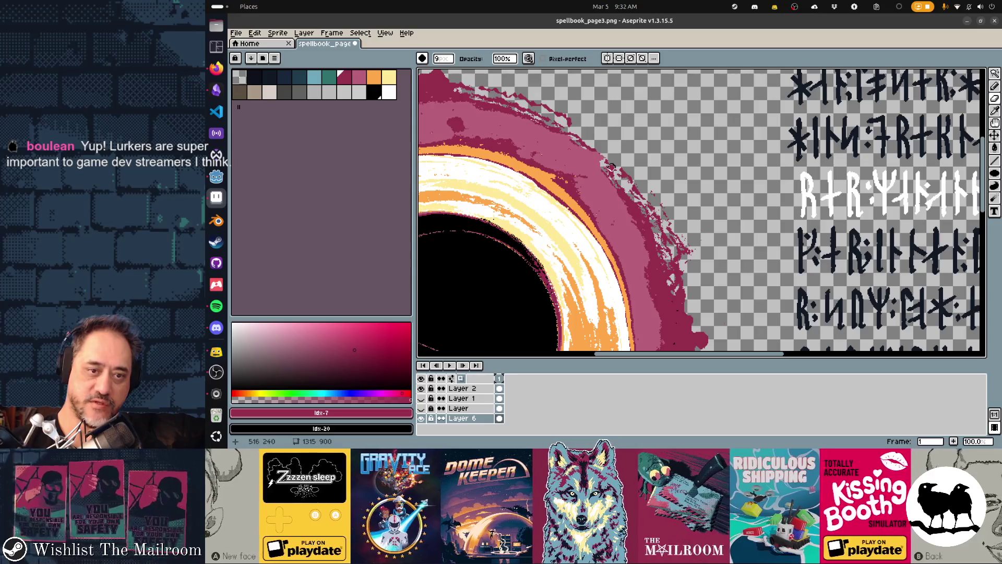
{"action": "mouse_move", "coordinate": [611, 171]}
{"action": "left_mouse_down"}
{"action": "mouse_move", "coordinate": [666, 258]}
{"action": "mouse_move", "coordinate": [675, 242]}
{"action": "mouse_move", "coordinate": [688, 250]}
{"action": "mouse_move", "coordinate": [667, 241]}
{"action": "mouse_move", "coordinate": [676, 291]}
{"action": "mouse_move", "coordinate": [685, 291]}
{"action": "left_mouse_up"}
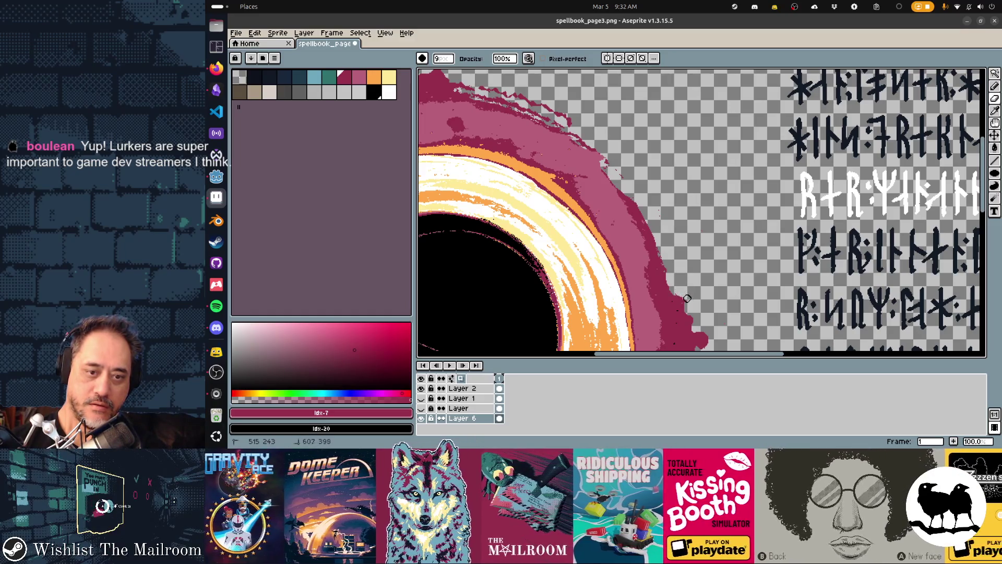
{"action": "key", "text": "d"}
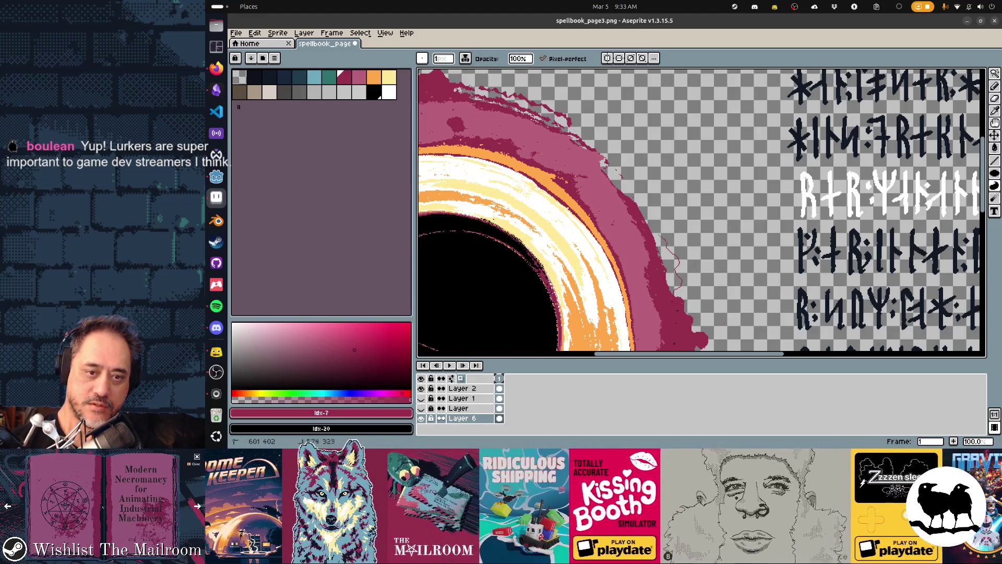
{"action": "mouse_move", "coordinate": [678, 287]}
{"action": "left_mouse_down"}
{"action": "mouse_move", "coordinate": [662, 230]}
{"action": "mouse_move", "coordinate": [683, 295]}
{"action": "left_mouse_up"}
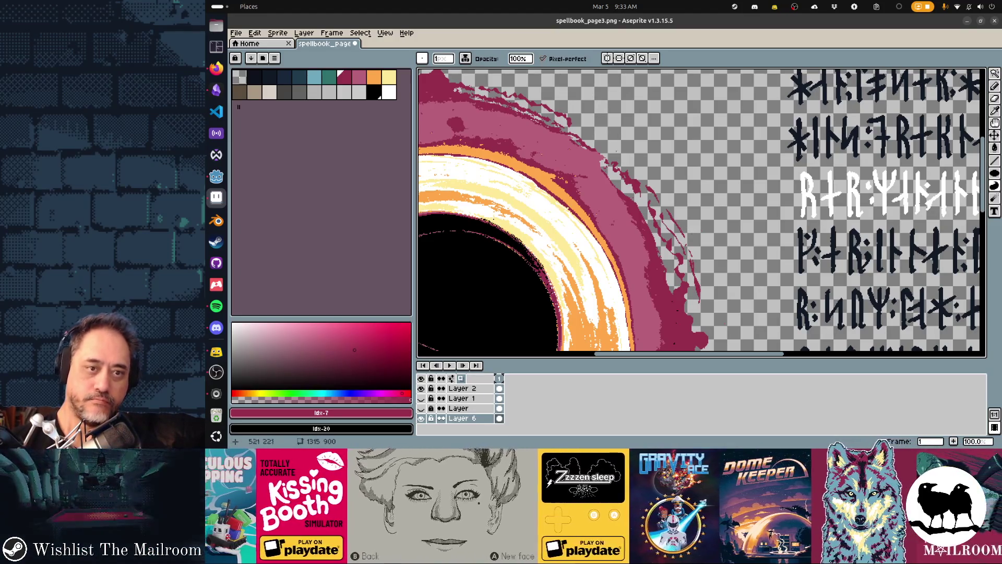
{"action": "scroll", "coordinate": [701, 213], "scroll_direction": "up", "scroll_amount": 3}
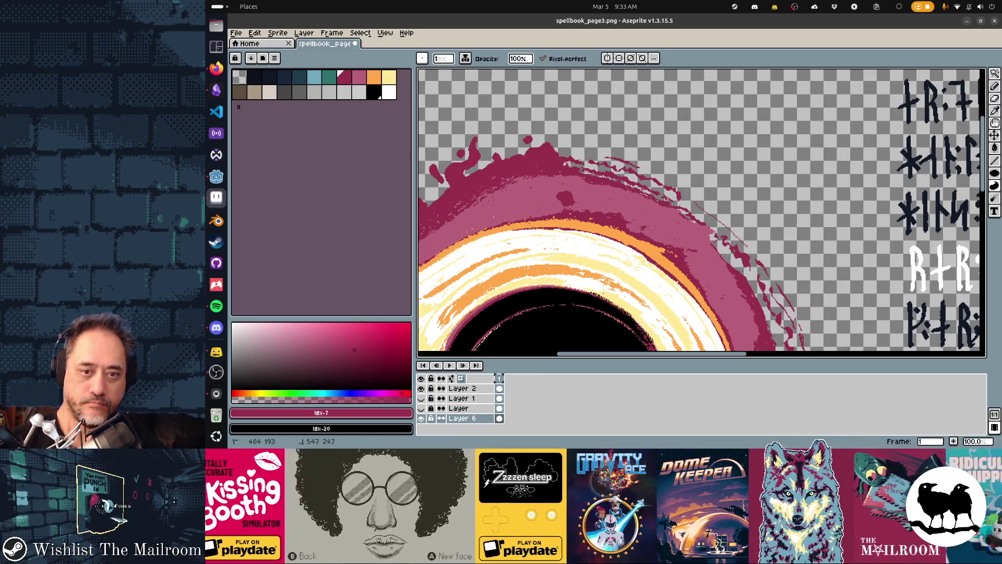
{"action": "scroll", "coordinate": [702, 213], "scroll_direction": "down", "scroll_amount": 3}
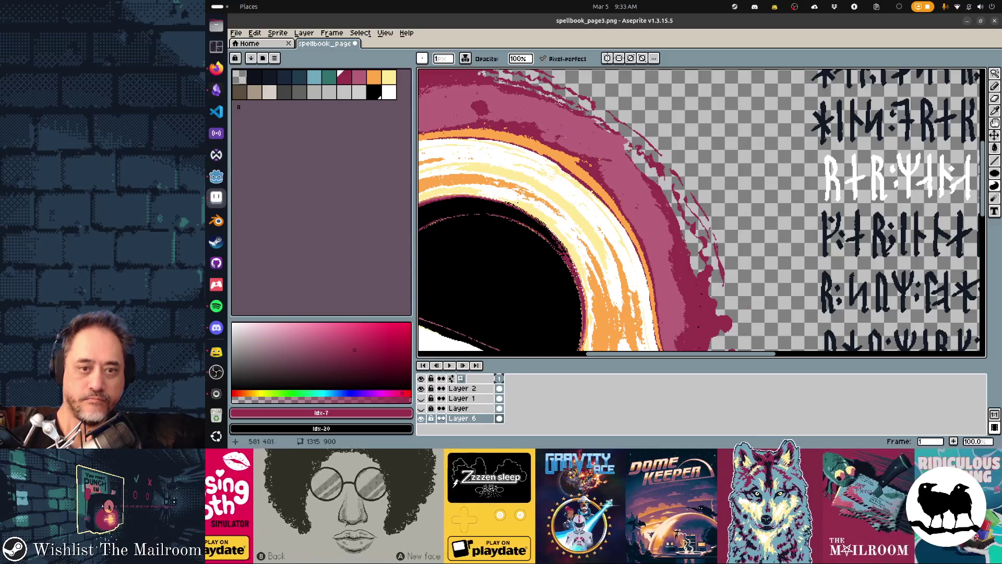
{"action": "scroll", "coordinate": [702, 213], "scroll_direction": "down", "scroll_amount": 1}
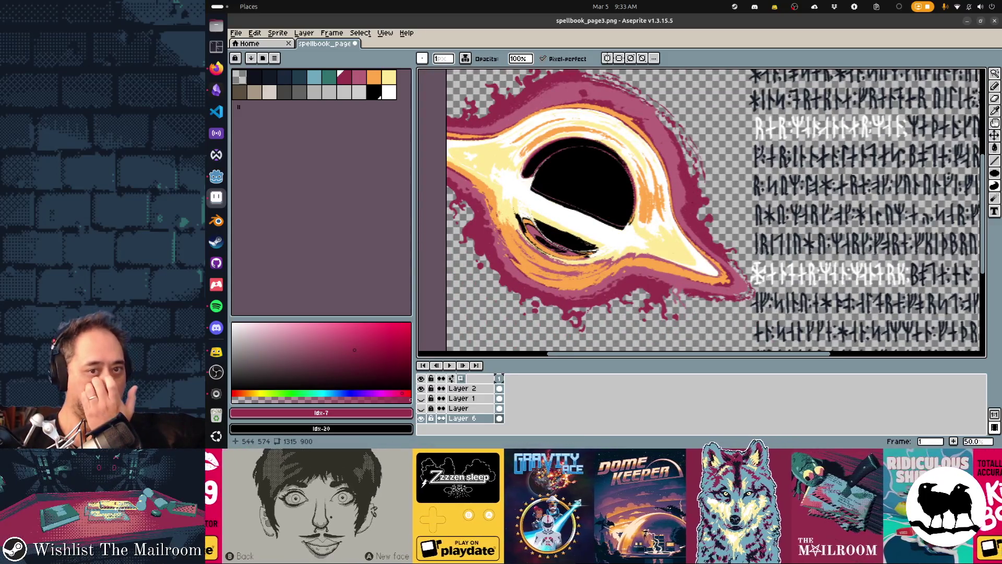
Step: Undo the last filled shape stroke and the previous erase on the ring's edge
{"action": "scroll", "coordinate": [701, 213], "scroll_direction": "up", "scroll_amount": 2}
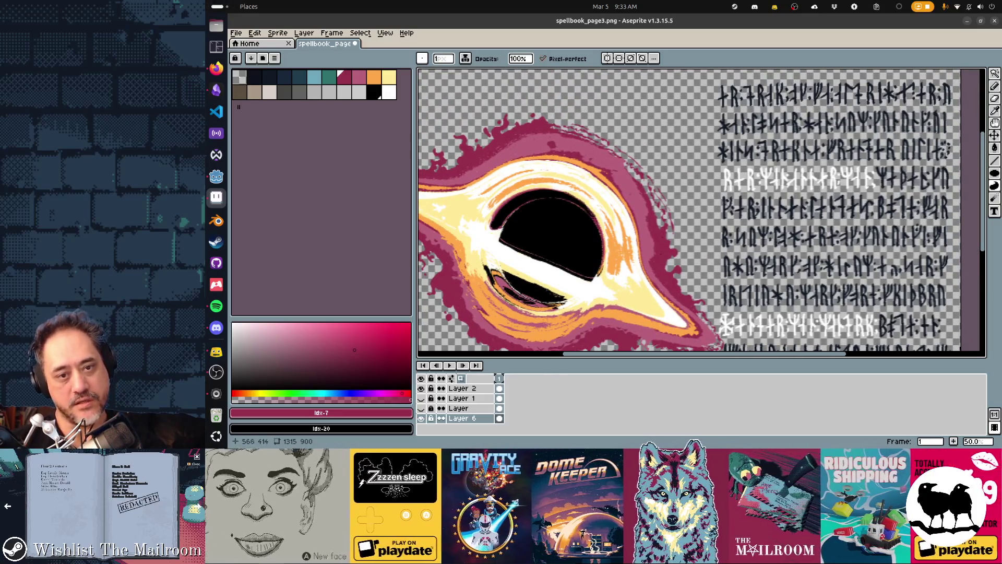
{"action": "key", "text": "ctrl+z"}
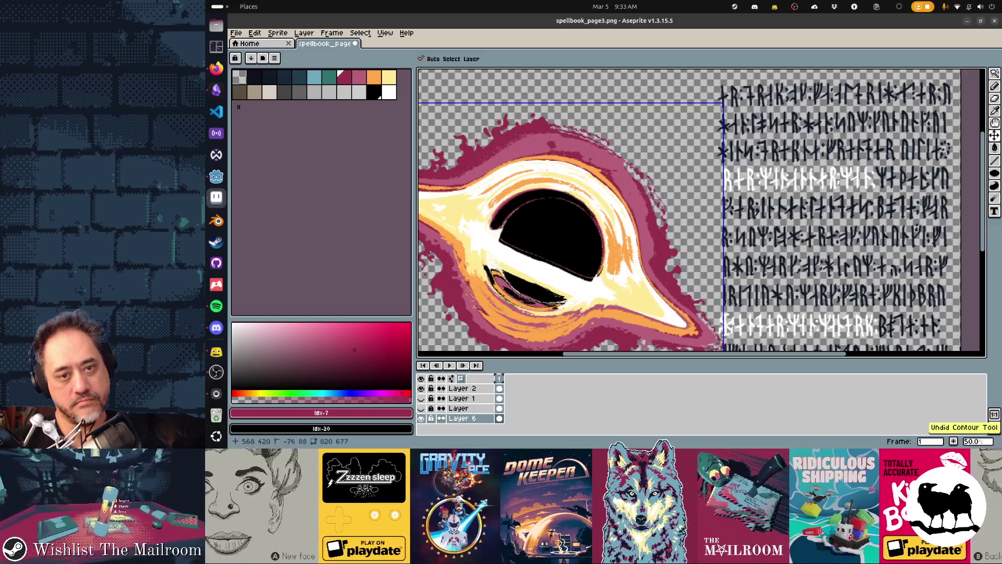
{"action": "key", "text": "ctrl+z"}
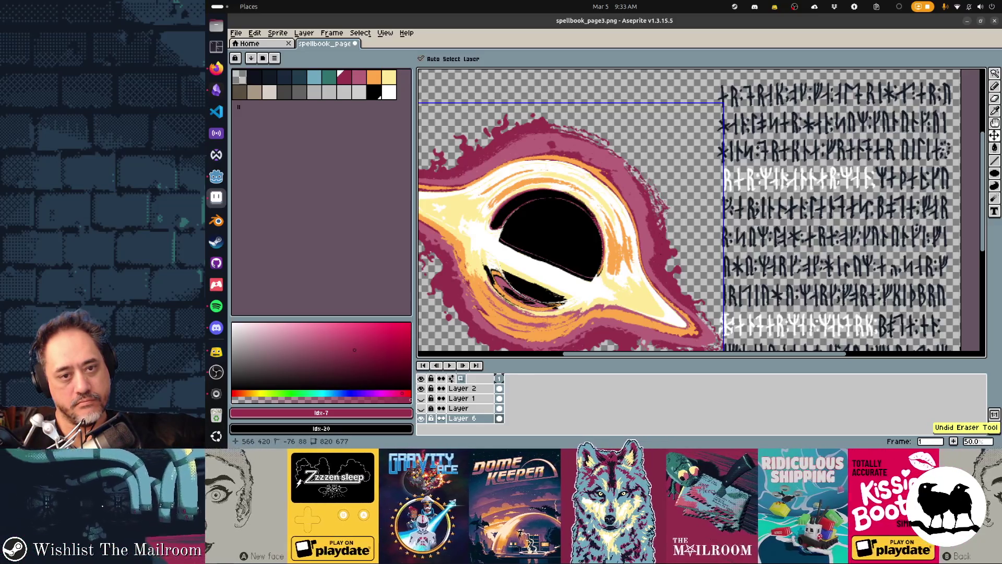
{"action": "key", "text": "e"}
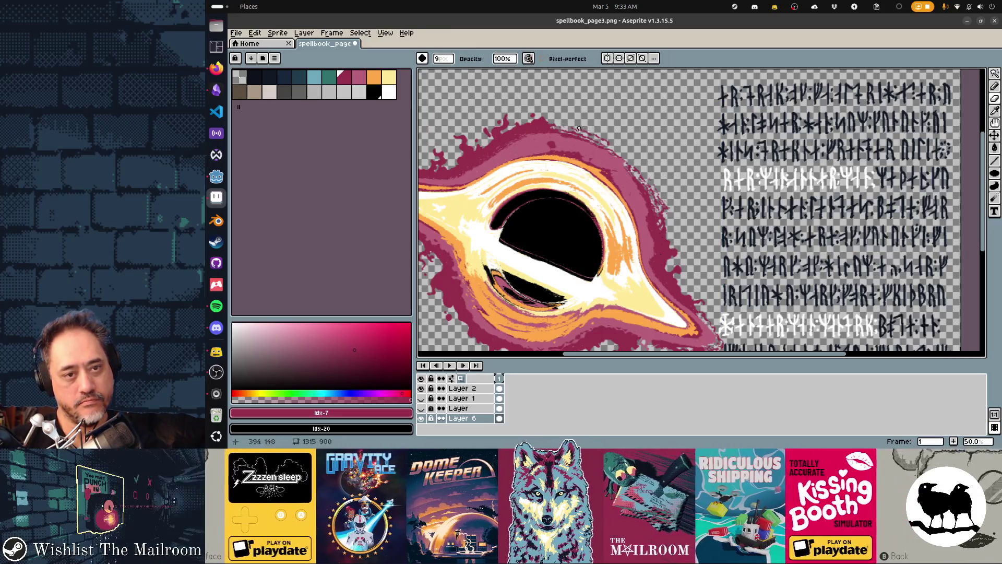
{"action": "key", "text": "d"}
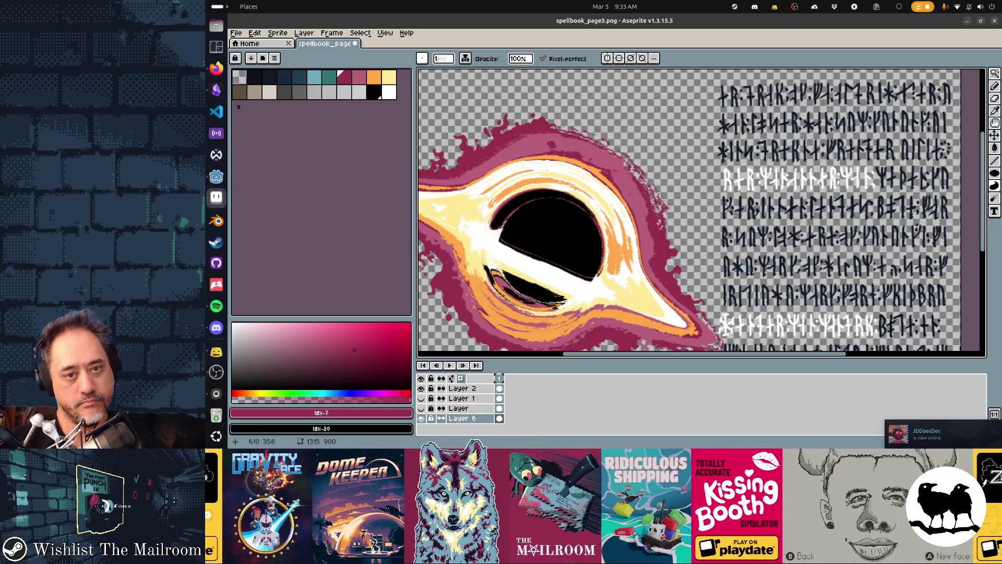
{"action": "scroll", "coordinate": [678, 233], "scroll_direction": "up", "scroll_amount": 6}
{"action": "scroll", "coordinate": [678, 233], "scroll_direction": "down", "scroll_amount": 5}
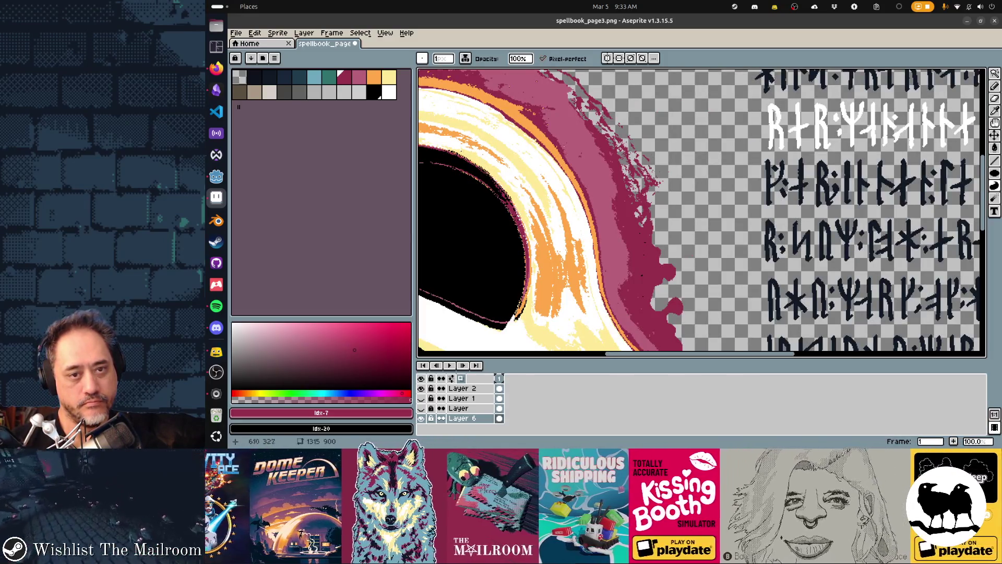
Step: Zoom out to 50% and save spellbook_page3.png before heading to Godot
{"action": "key", "text": "e"}
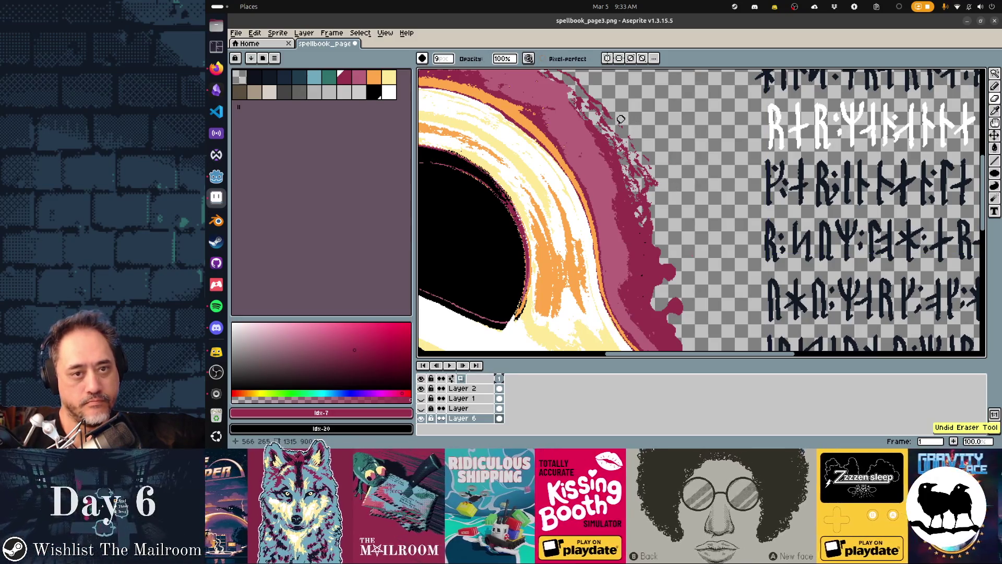
{"action": "scroll", "coordinate": [597, 192], "scroll_direction": "down", "scroll_amount": 2}
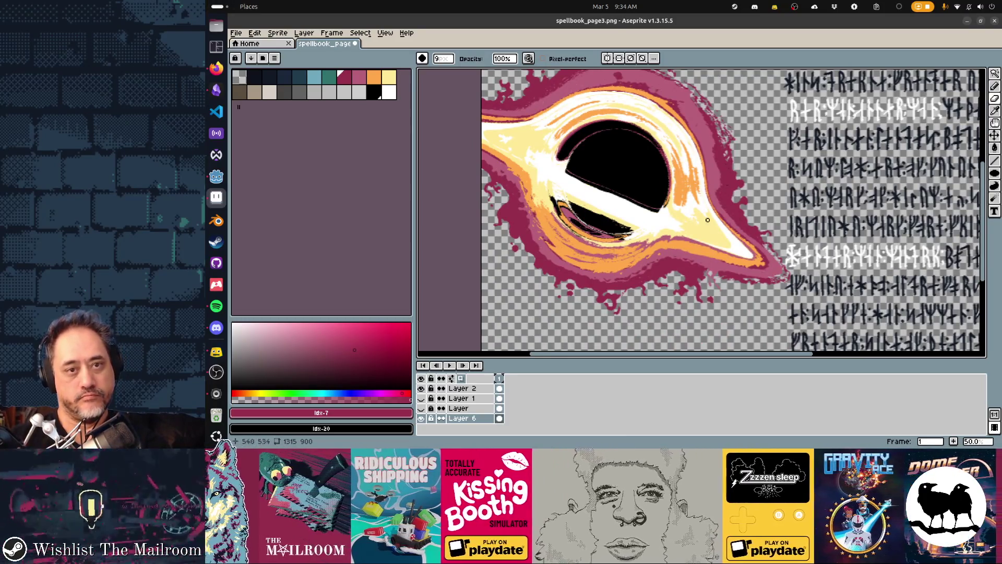
{"action": "key", "text": "ctrl+s"}
{"action": "scroll", "coordinate": [652, 313], "scroll_direction": "up", "scroll_amount": 2}
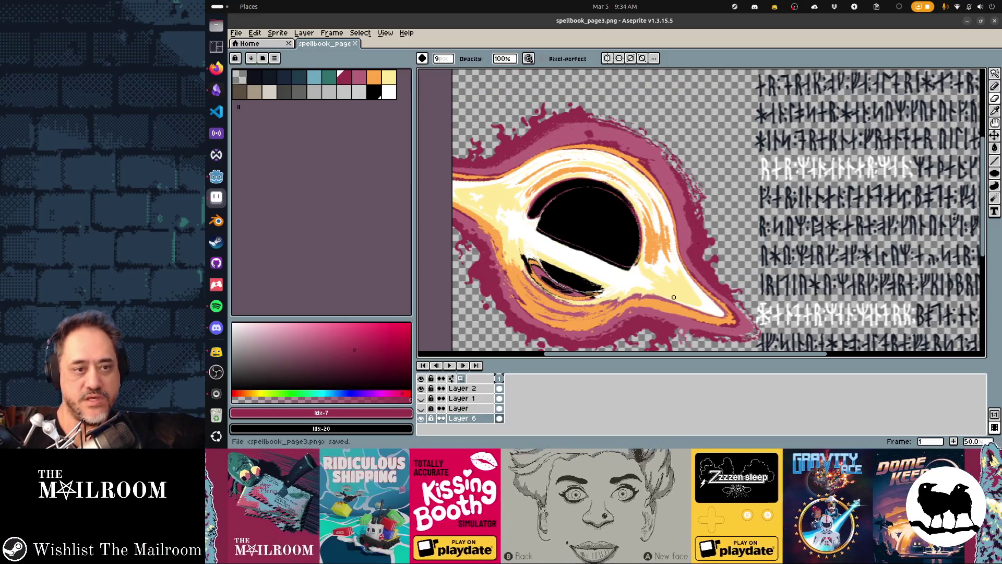
{"action": "key", "text": "alt+Tab"}
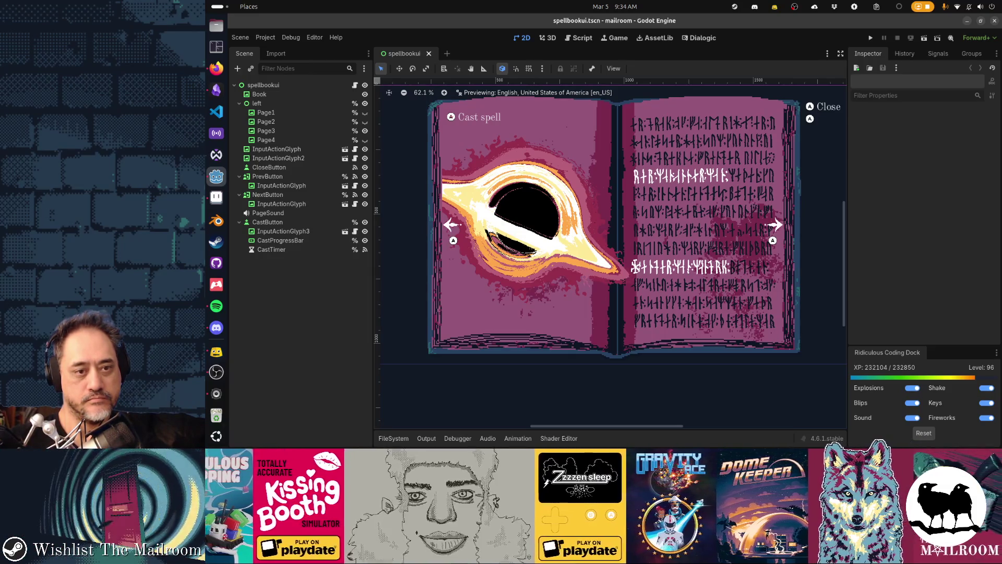
Step: Check the black-hole art beside the rune page in Godot, then return to Aseprite
{"action": "key", "text": "alt+Tab"}
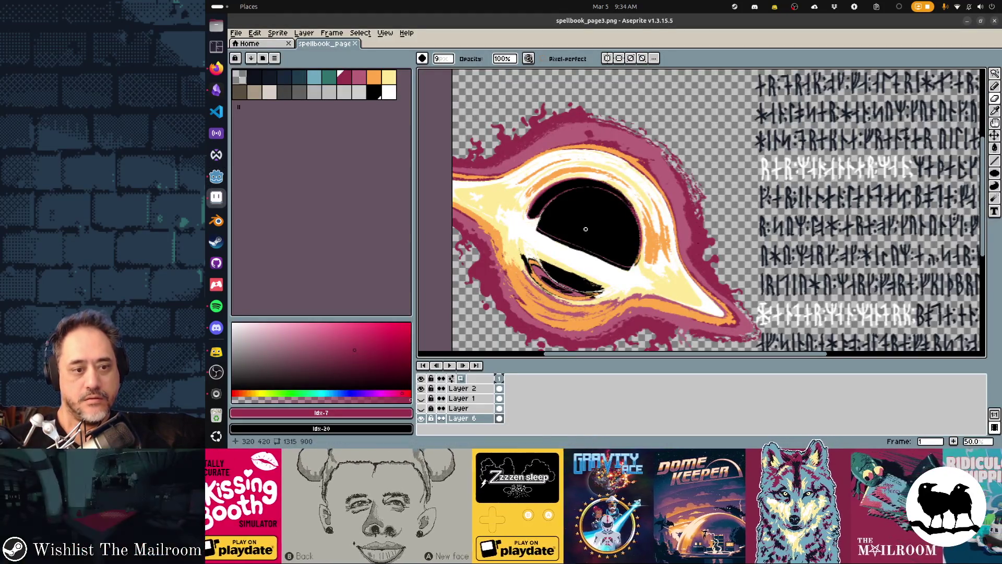
Step: Dismiss Hue/Saturation, then set the pencil to dark navy with a 40-pixel brush
{"action": "key", "text": "v"}
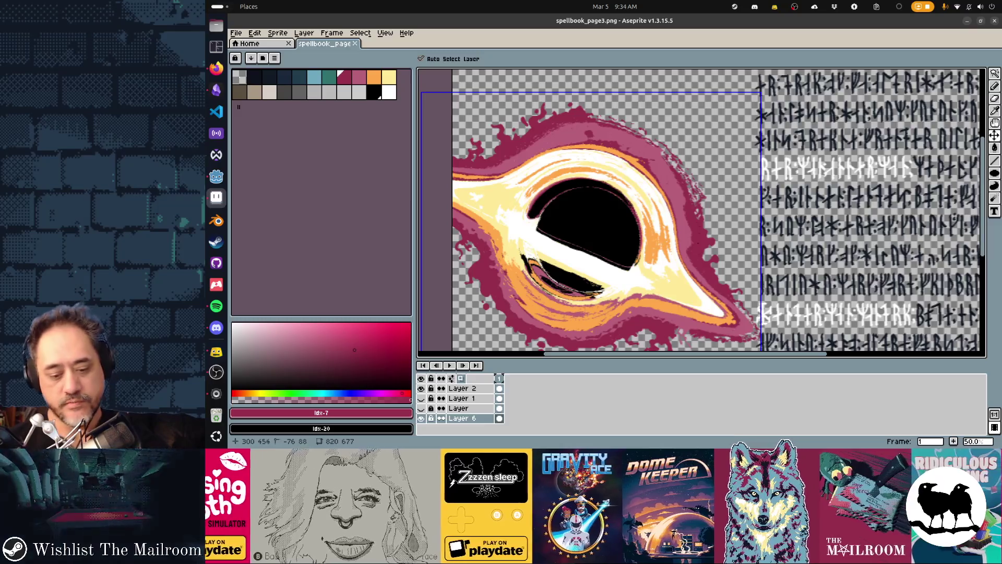
{"action": "key", "text": "z"}
{"action": "key", "text": "ctrl+u"}
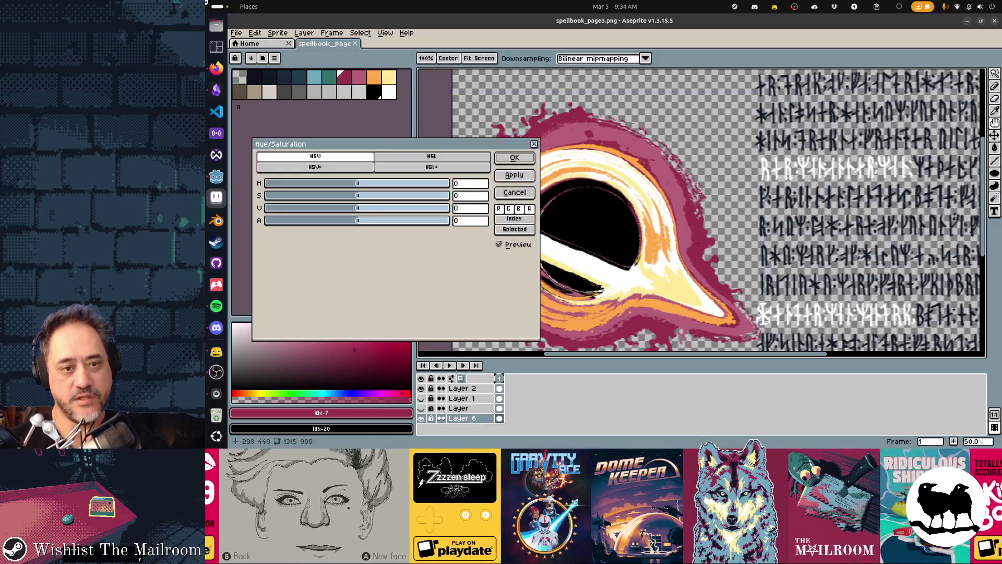
{"action": "key", "text": "Escape"}
{"action": "key", "text": "b"}
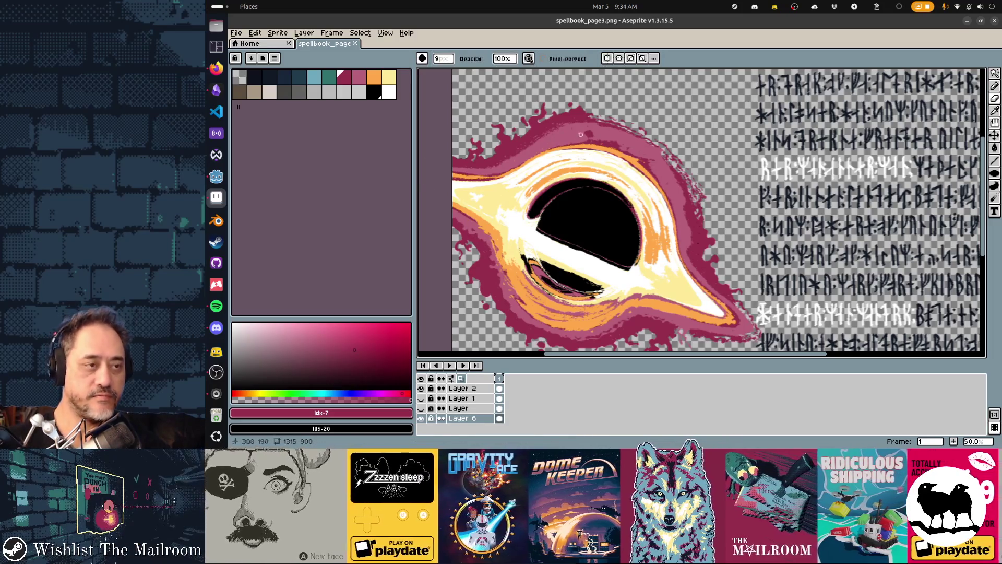
{"action": "key", "text": "bracketleft"}
{"action": "key", "text": "bracketleft"}
{"action": "key", "text": "bracketleft"}
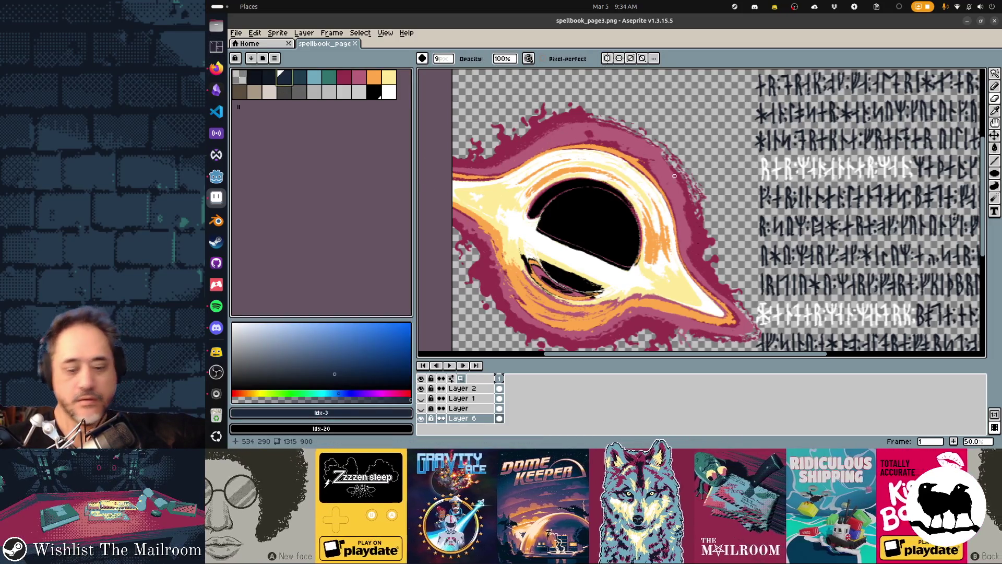
{"action": "scroll", "coordinate": [652, 122], "scroll_direction": "up", "scroll_amount": 10}
{"action": "scroll", "coordinate": [652, 122], "scroll_direction": "up", "scroll_amount": 5}
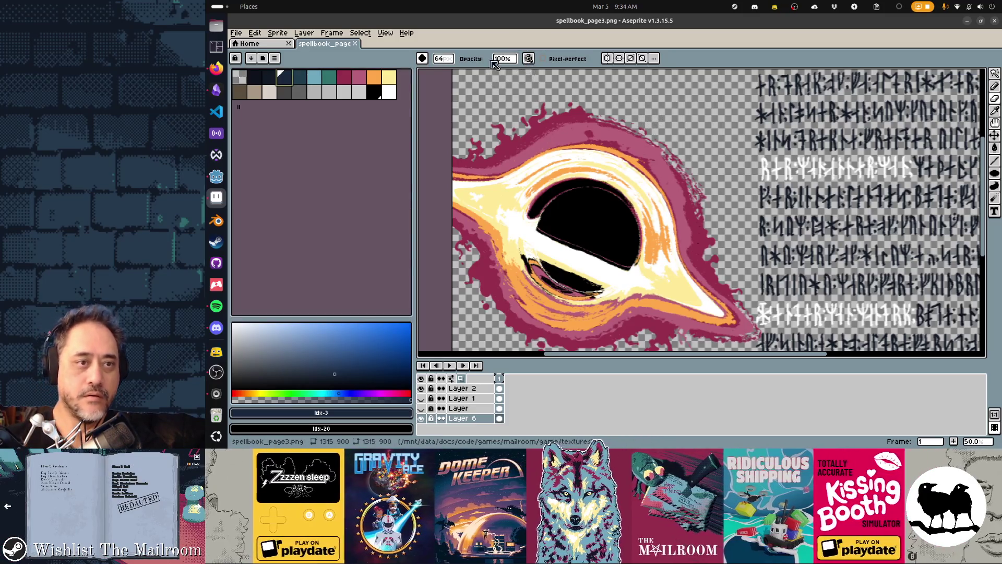
Step: Choose a pencil ink mode, enlarge the brush to 64, paint a navy stroke, then undo it
{"action": "key", "text": "b"}
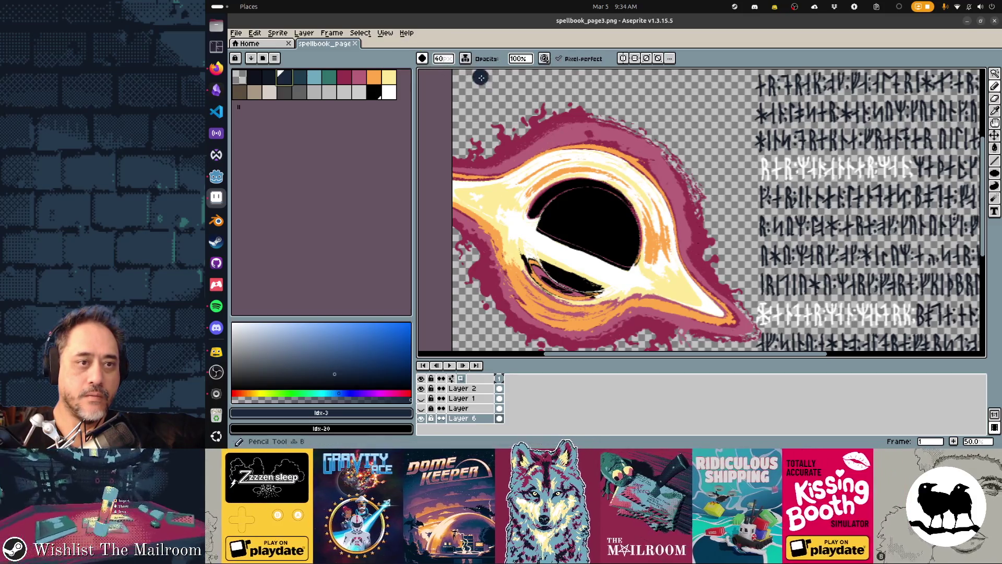
{"action": "left_click", "coordinate": [465, 58]}
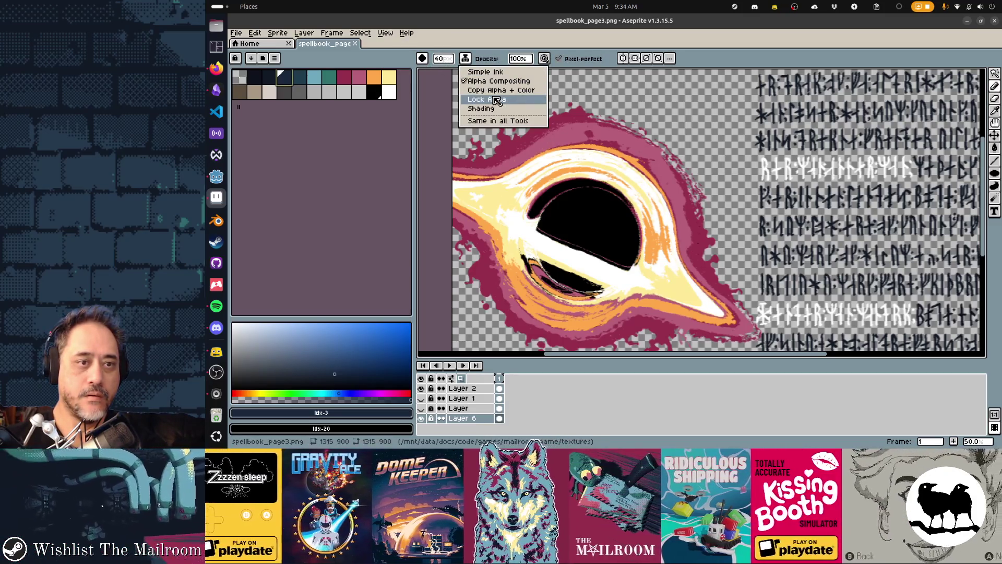
{"action": "left_click", "coordinate": [541, 111]}
{"action": "key", "text": "plus"}
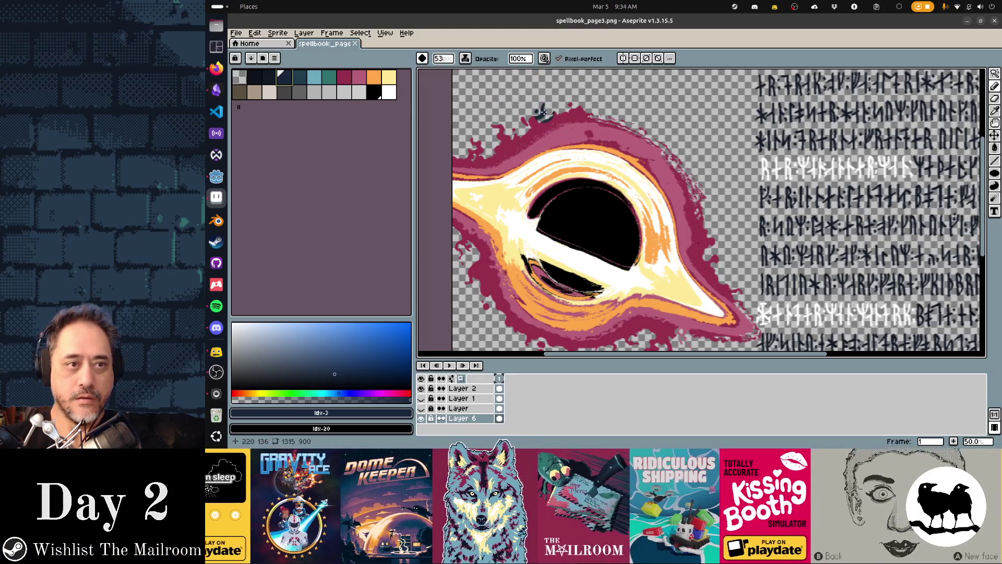
{"action": "key", "text": "plus"}
{"action": "key", "text": "plus"}
{"action": "key", "text": "plus"}
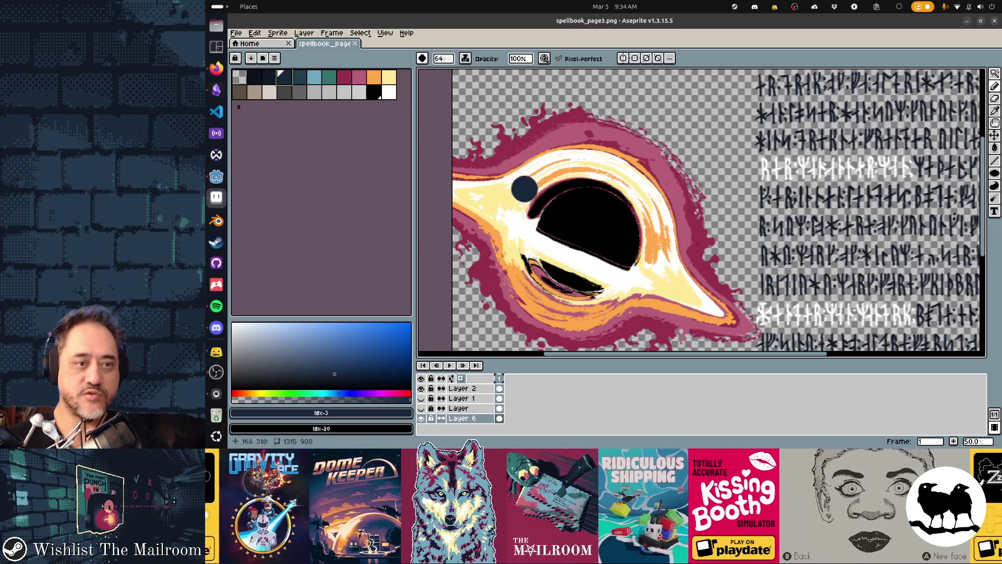
{"action": "mouse_move", "coordinate": [459, 172]}
{"action": "left_mouse_down"}
{"action": "mouse_move", "coordinate": [451, 137]}
{"action": "mouse_move", "coordinate": [553, 261]}
{"action": "mouse_move", "coordinate": [574, 313]}
{"action": "mouse_move", "coordinate": [626, 334]}
{"action": "mouse_move", "coordinate": [657, 198]}
{"action": "mouse_move", "coordinate": [689, 308]}
{"action": "mouse_move", "coordinate": [770, 339]}
{"action": "left_mouse_up"}
{"action": "scroll", "coordinate": [700, 209], "scroll_direction": "down", "scroll_amount": 5}
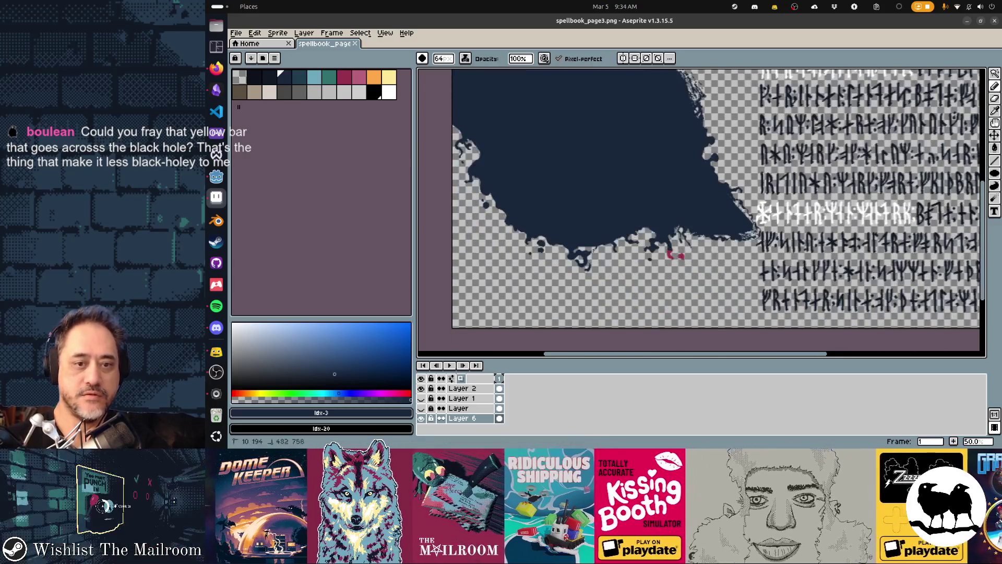
{"action": "scroll", "coordinate": [699, 209], "scroll_direction": "up", "scroll_amount": 1}
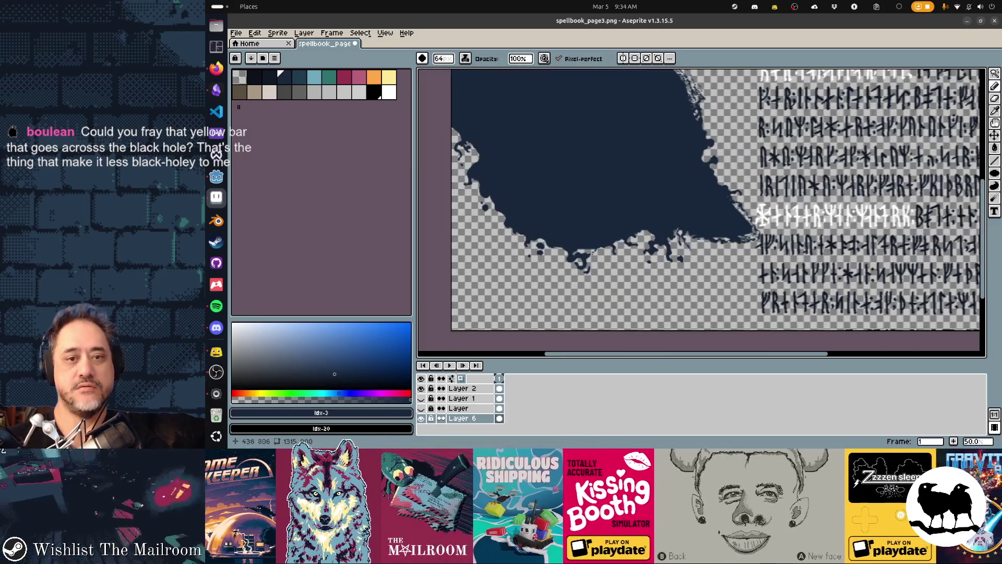
{"action": "scroll", "coordinate": [699, 208], "scroll_direction": "up", "scroll_amount": 3}
{"action": "key", "text": "ctrl+z"}
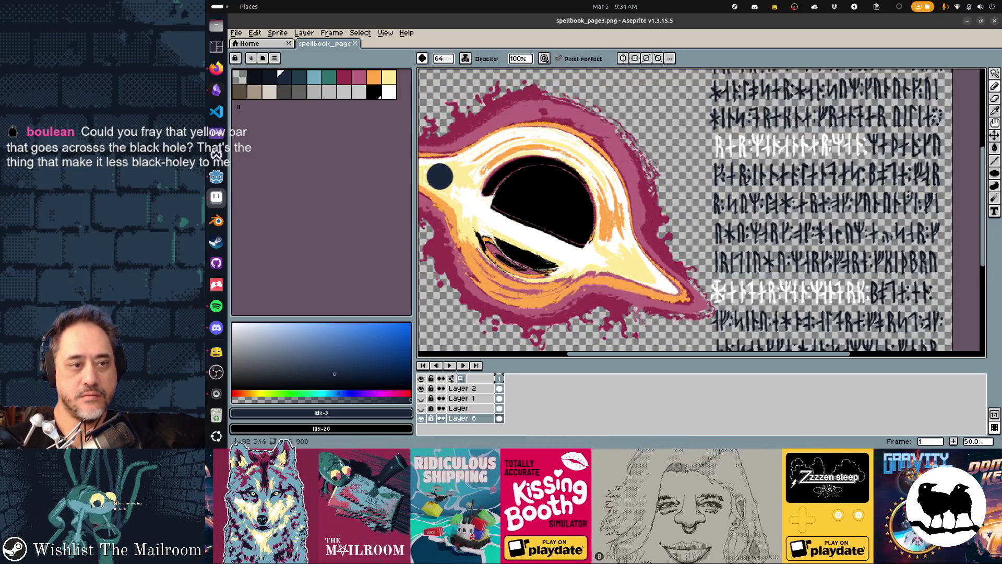
Step: Sample the crimson outer ring as the secondary colour with the eyedropper
{"action": "left_click_drag", "start_coordinate": [446, 179], "coordinate": [653, 219]}
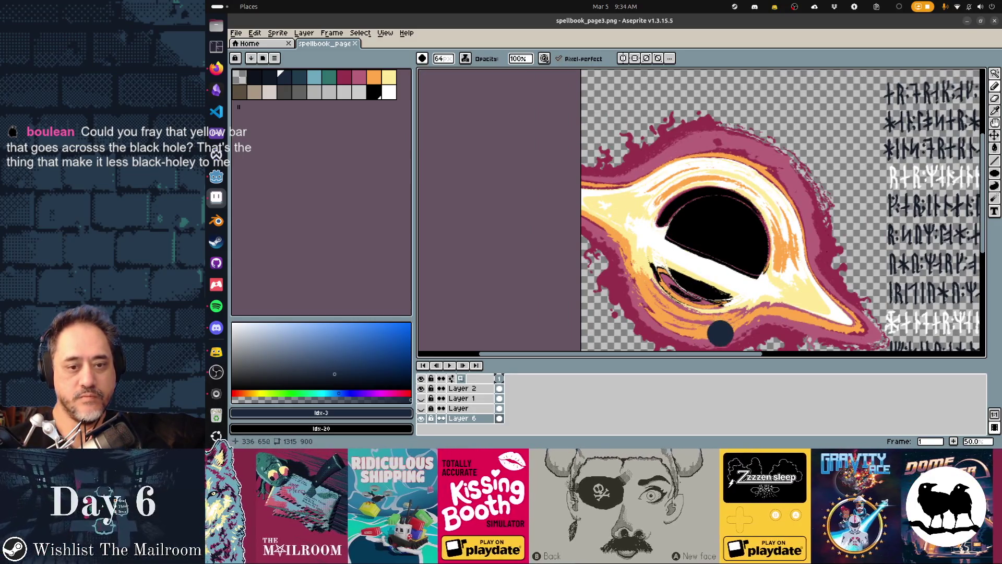
{"action": "key", "text": "i"}
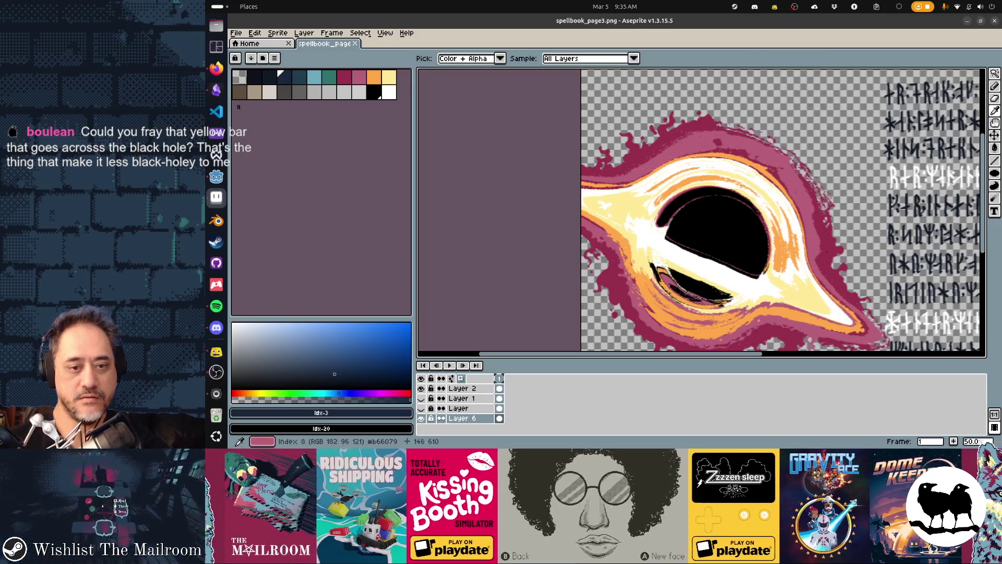
{"action": "right_click", "coordinate": [736, 334]}
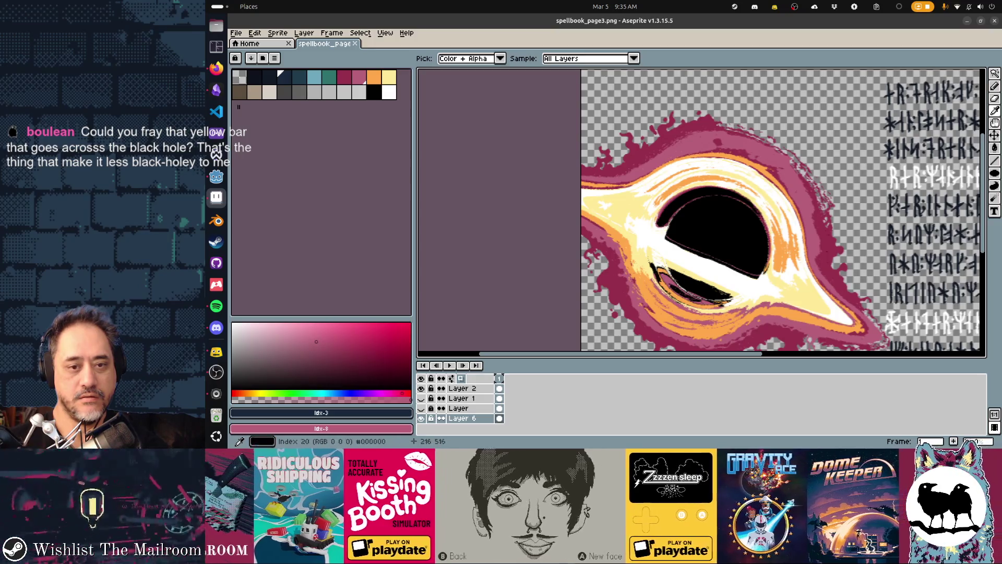
{"action": "right_click", "coordinate": [606, 313]}
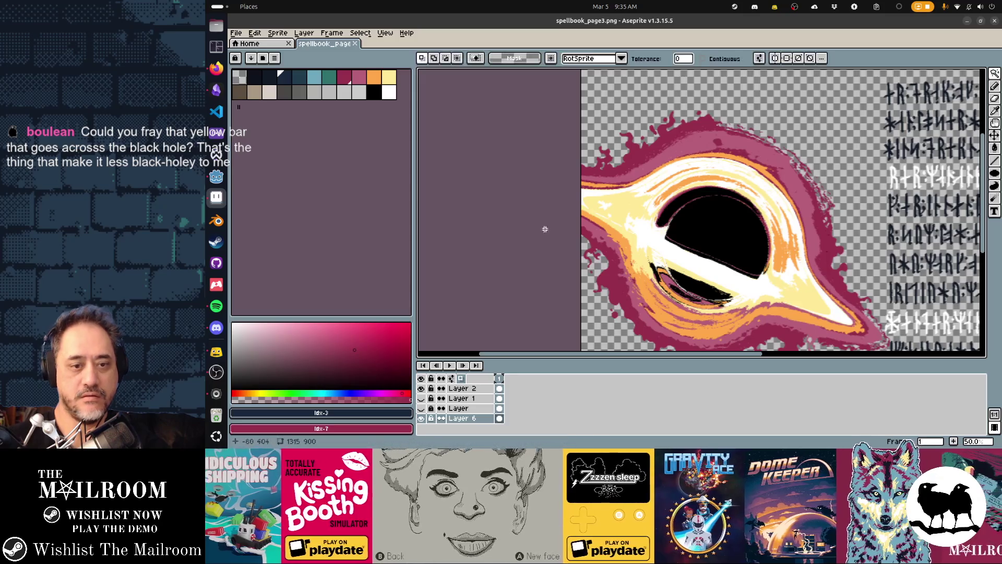
Step: Replace the crimson colour with dark navy using Replace Color
{"action": "left_click", "coordinate": [605, 284], "text": "alt"}
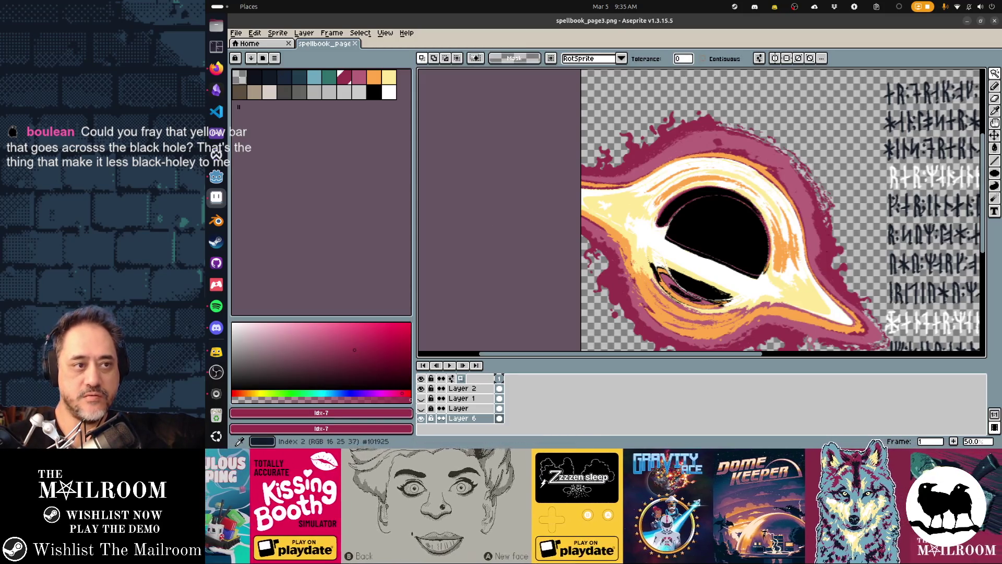
{"action": "right_click", "coordinate": [270, 77]}
{"action": "key", "text": "shift+r"}
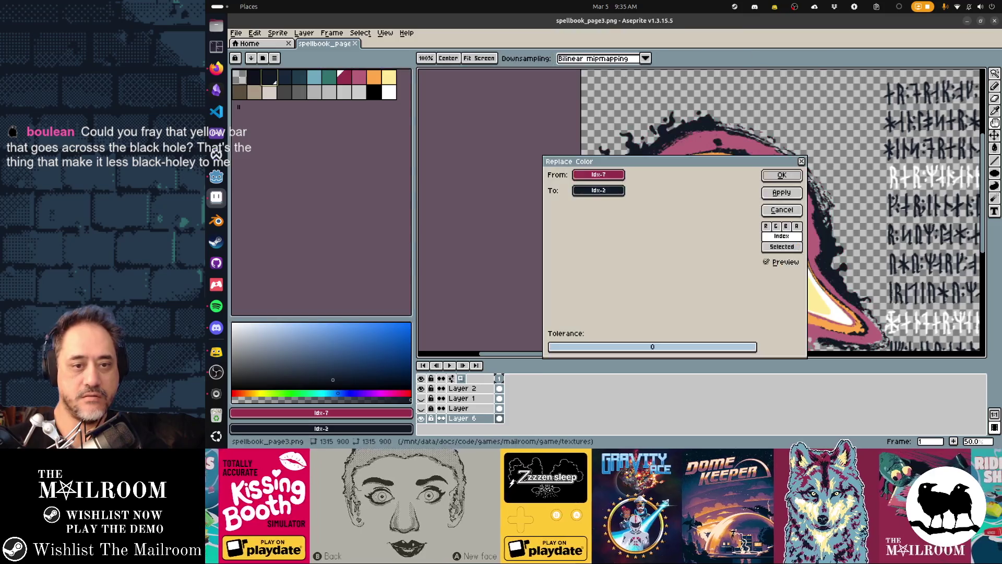
{"action": "key", "text": "Return"}
{"action": "left_click_drag", "start_coordinate": [725, 321], "coordinate": [685, 226]}
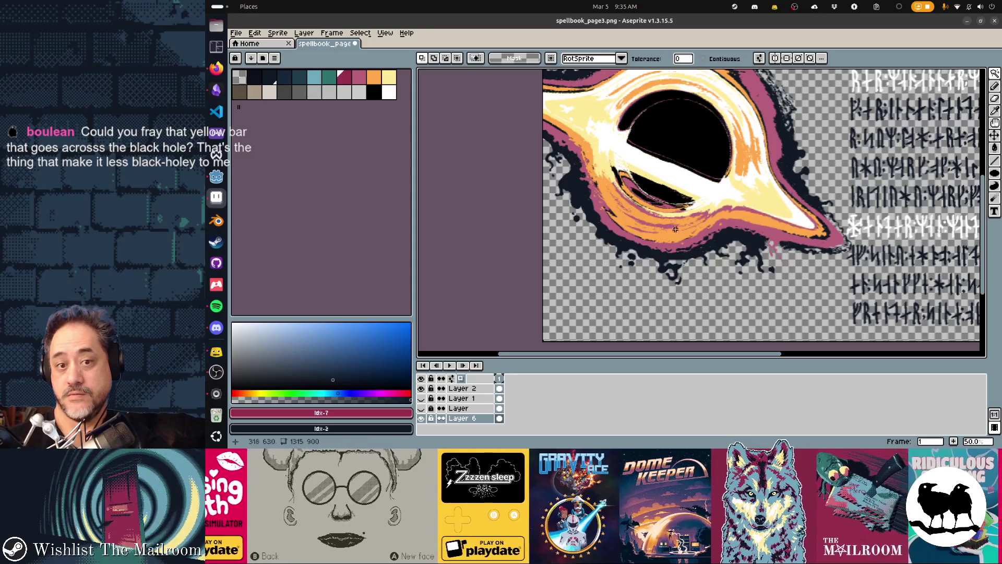
Step: Recolour the pink band to dark navy with Replace Color
{"action": "key", "text": "]"}
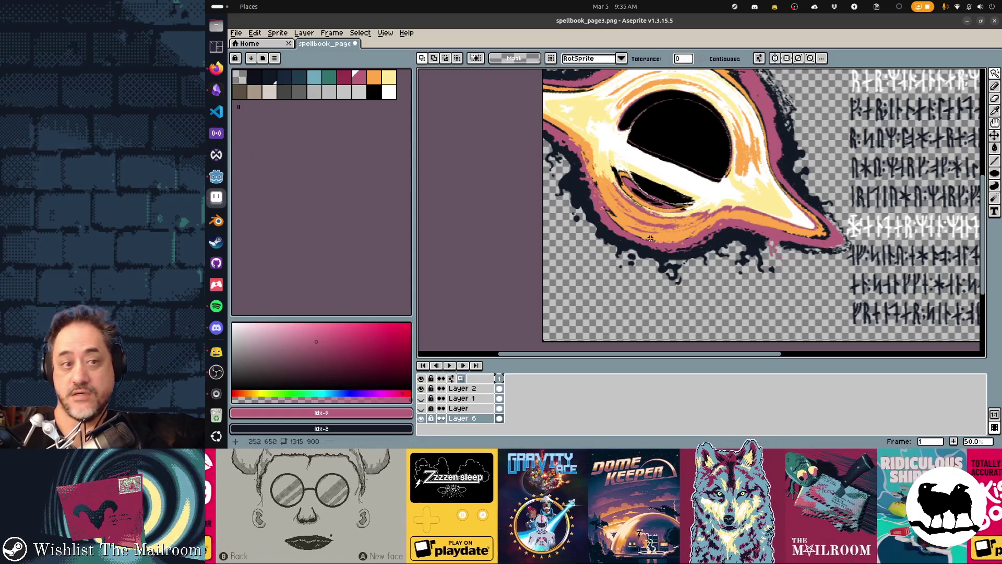
{"action": "key", "text": "shift+r"}
{"action": "key", "text": "Return"}
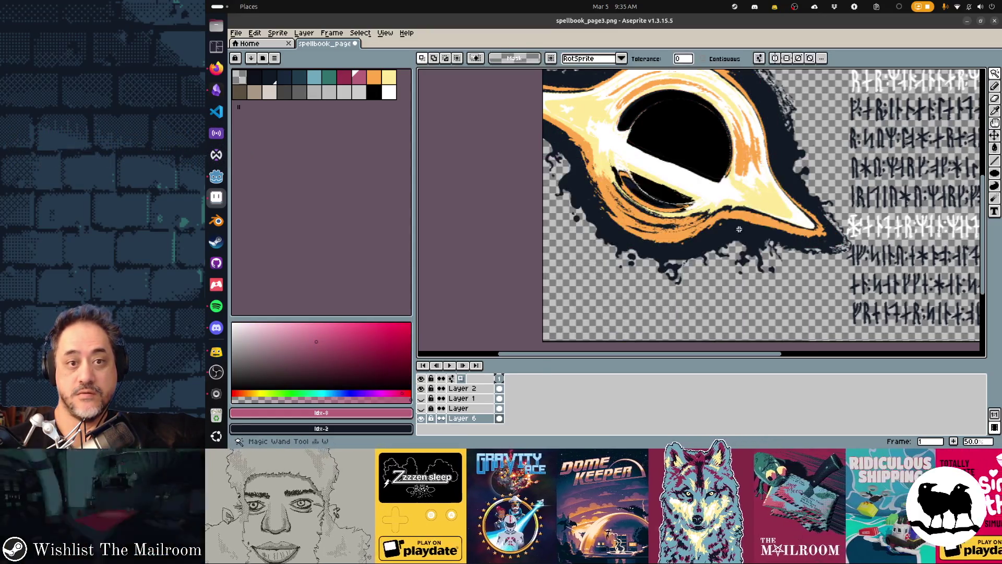
{"action": "scroll", "coordinate": [730, 243], "scroll_direction": "up", "scroll_amount": 2}
{"action": "scroll", "coordinate": [730, 243], "scroll_direction": "down", "scroll_amount": 2}
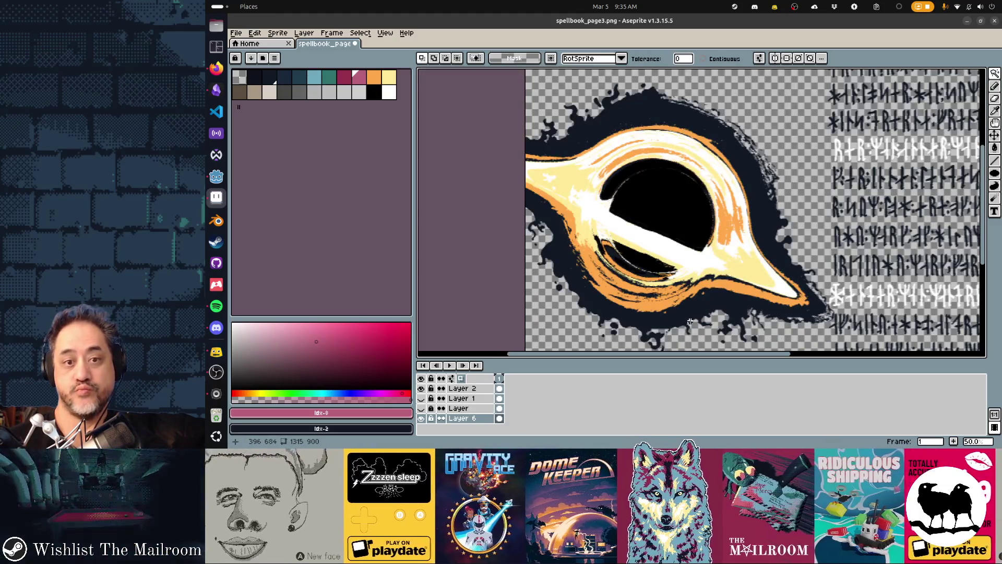
Step: Swap the orange glow for pink (index 8) and save spellbook_page3.png
{"action": "left_click", "coordinate": [556, 225], "text": "alt"}
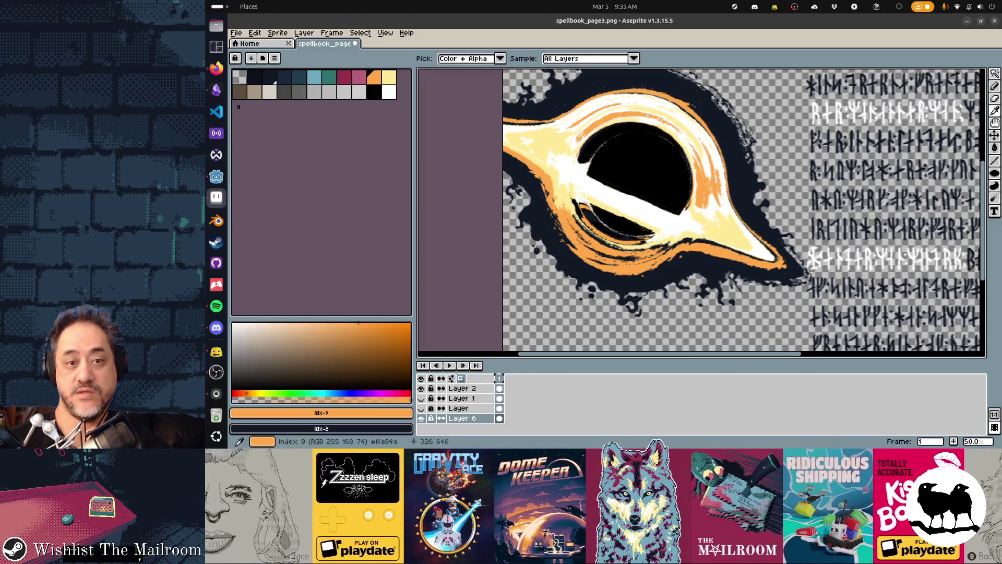
{"action": "left_click", "coordinate": [359, 77]}
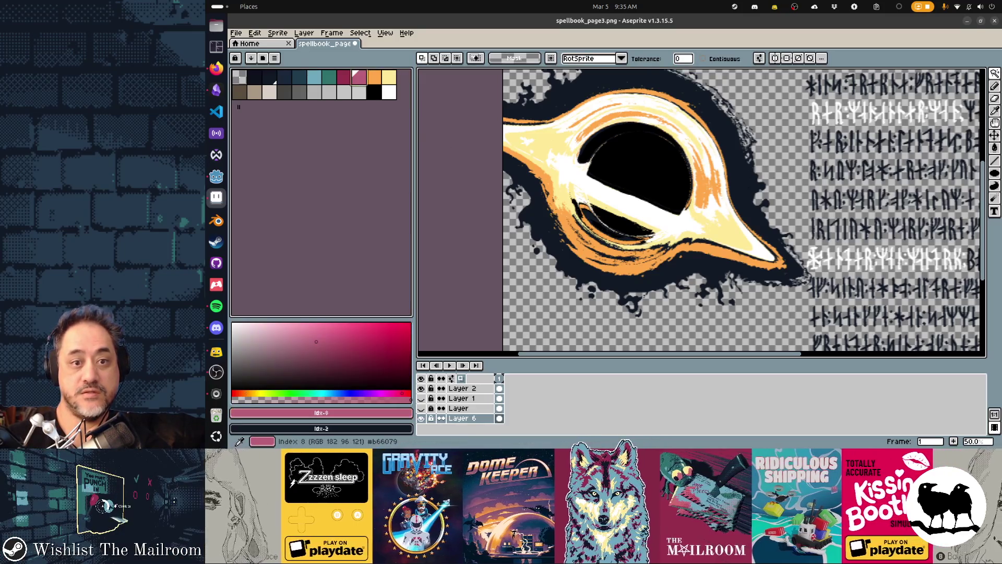
{"action": "left_click", "coordinate": [587, 236], "text": "alt"}
{"action": "right_click", "coordinate": [359, 78]}
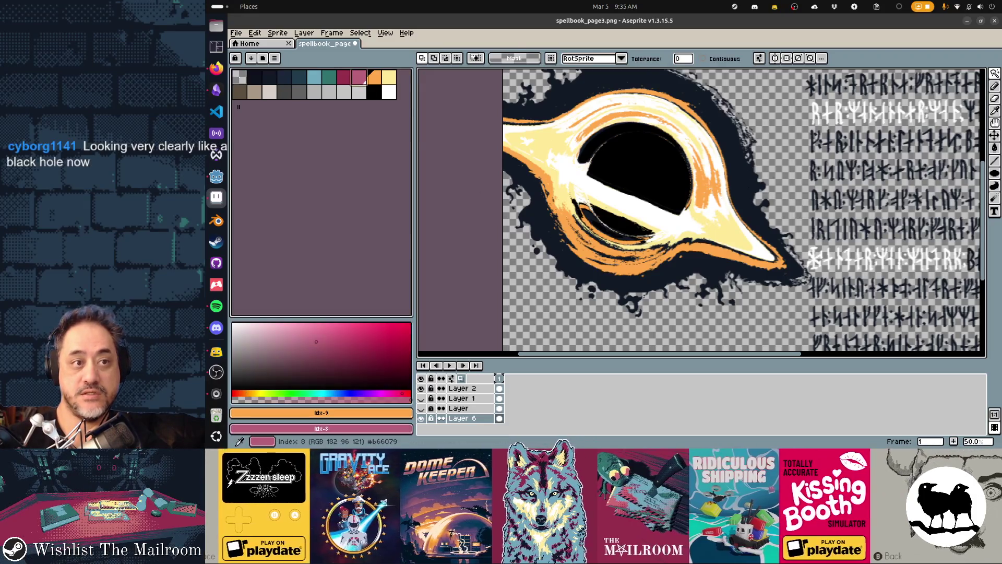
{"action": "key", "text": "shift+r"}
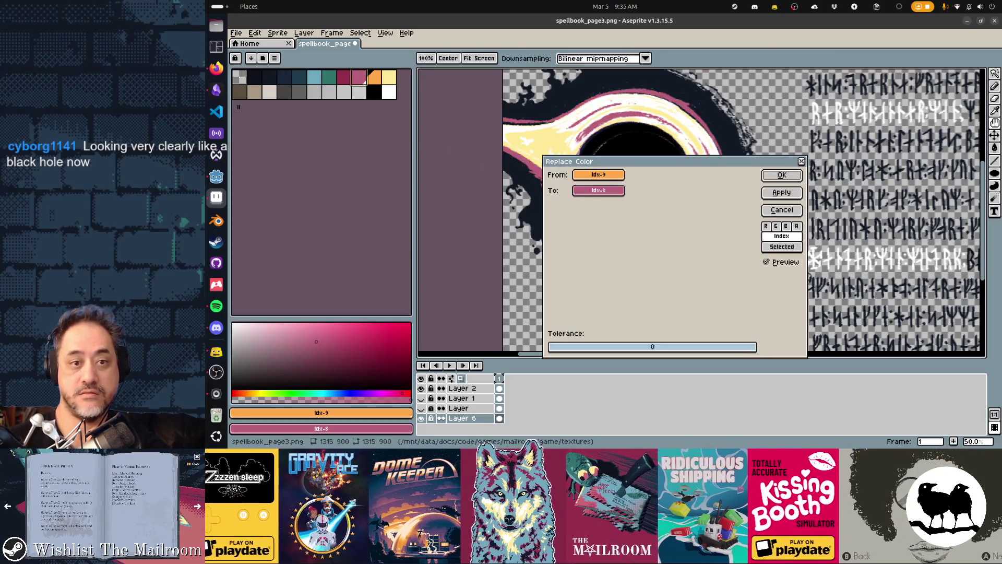
{"action": "key", "text": "Return"}
{"action": "left_click_drag", "start_coordinate": [693, 280], "coordinate": [685, 315]}
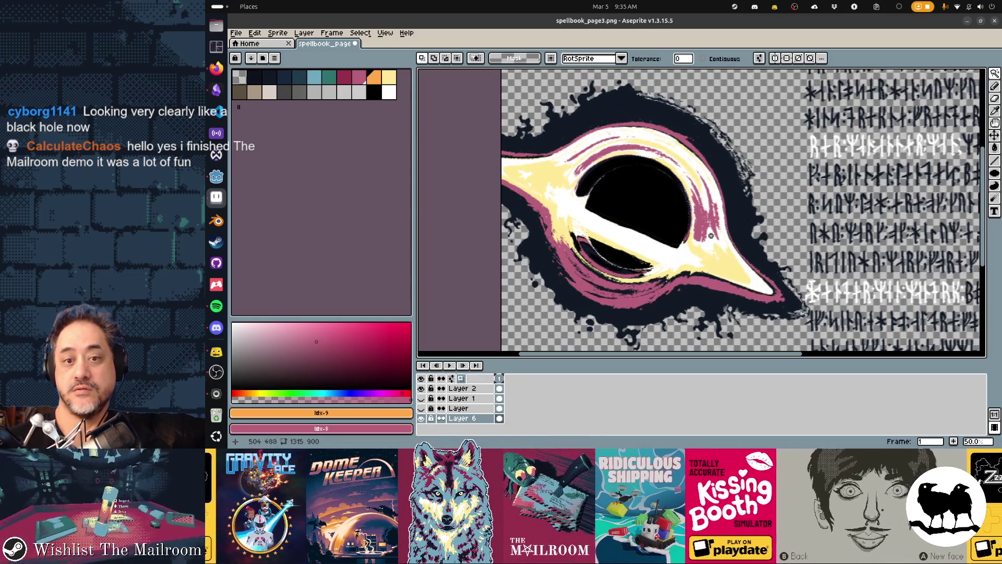
{"action": "key", "text": "ctrl+s"}
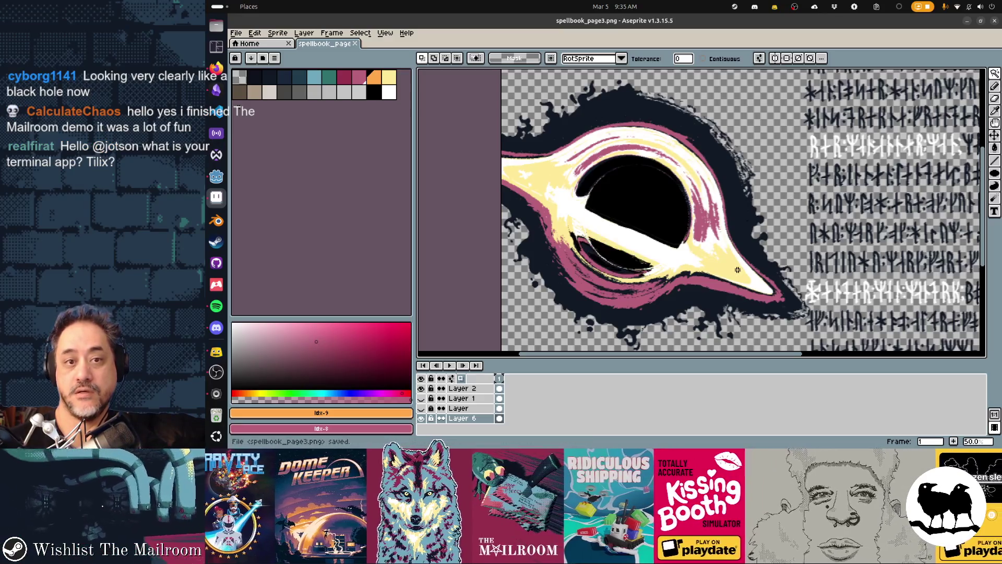
{"action": "key", "text": "alt+Tab"}
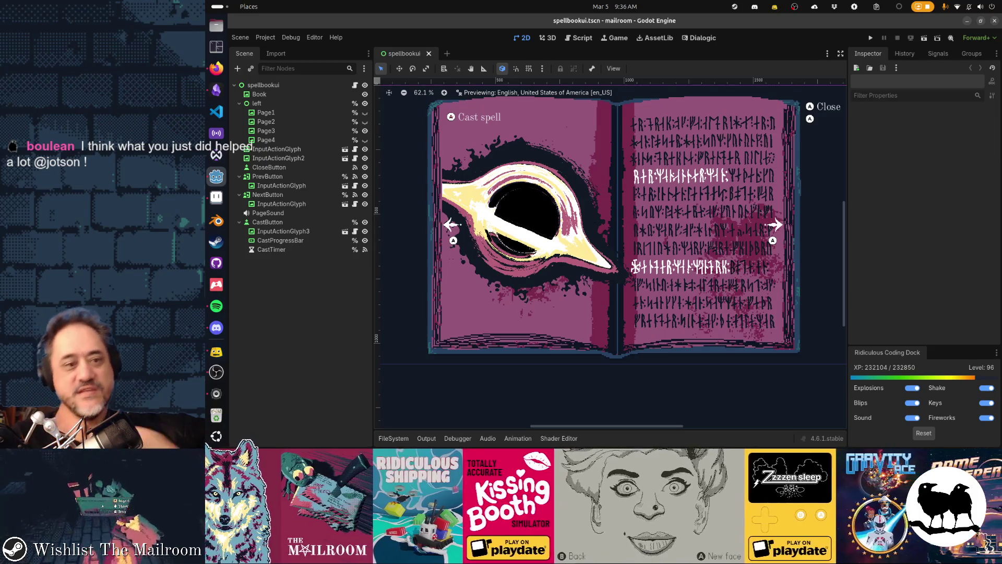
Step: Return from Godot to Aseprite and add the new empty Layer 7
{"action": "key", "text": "alt+Tab"}
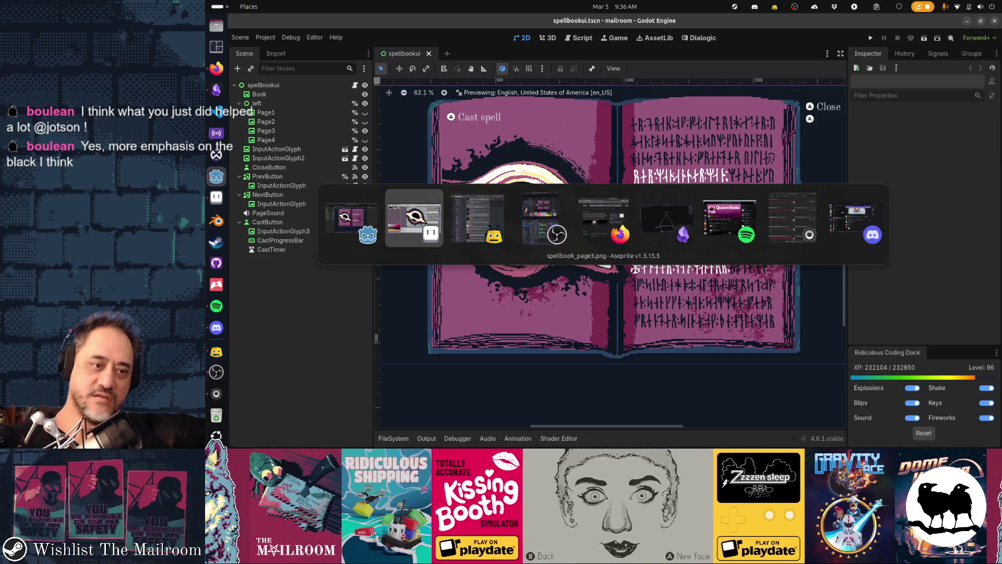
{"action": "key", "text": "shift+n"}
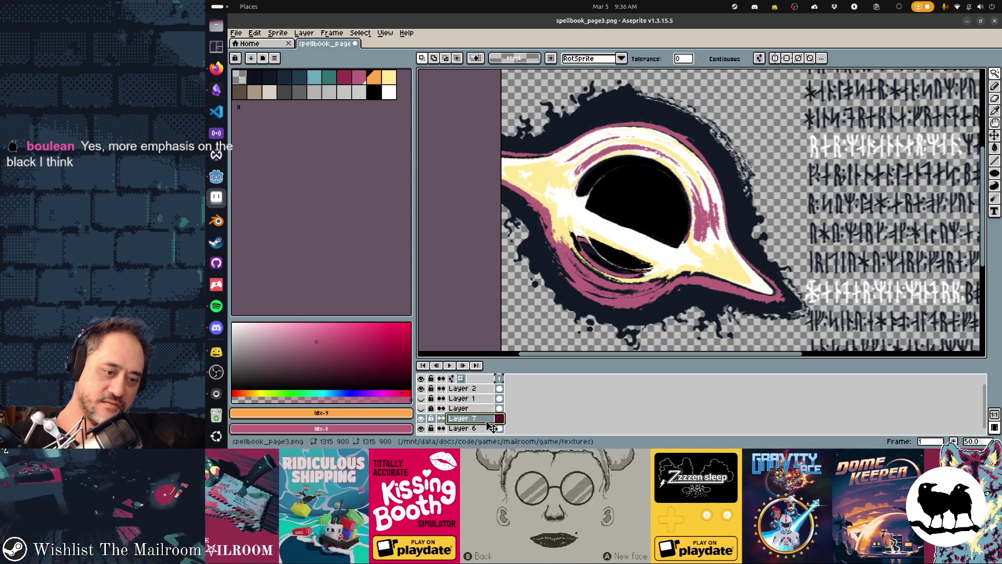
Step: Pick dark navy, select the Pencil, and zoom out to 33.3% to see the page
{"action": "left_click", "coordinate": [284, 78]}
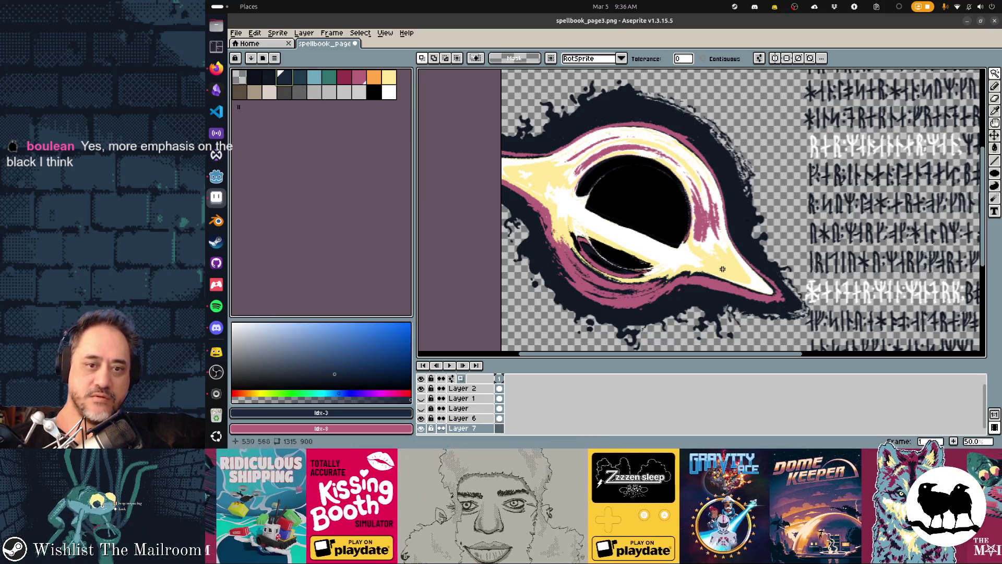
{"action": "scroll", "coordinate": [642, 262], "scroll_direction": "right", "scroll_amount": 4}
{"action": "scroll", "coordinate": [642, 262], "scroll_direction": "down", "scroll_amount": 4}
{"action": "scroll", "coordinate": [642, 262], "scroll_direction": "left", "scroll_amount": 4}
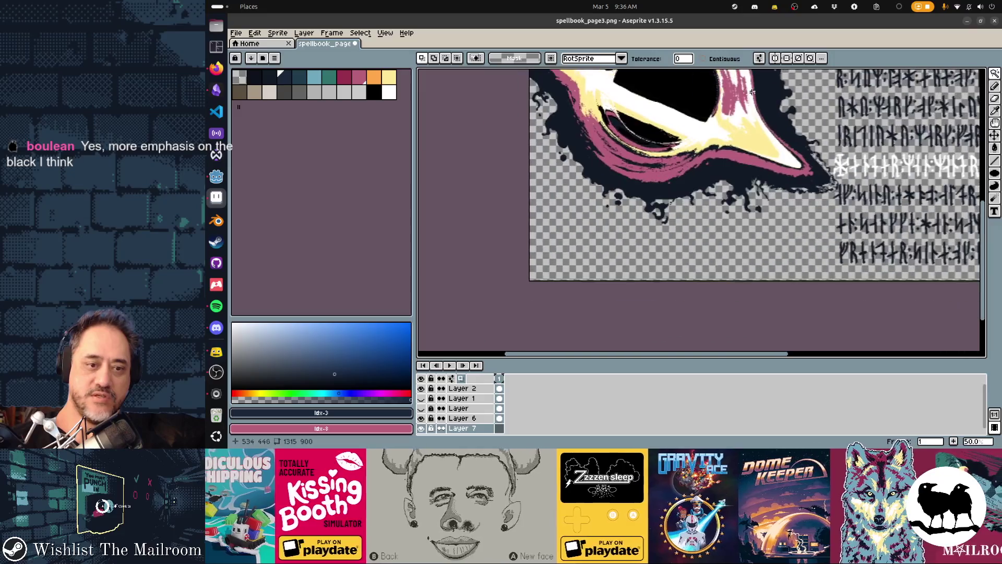
{"action": "key", "text": "b"}
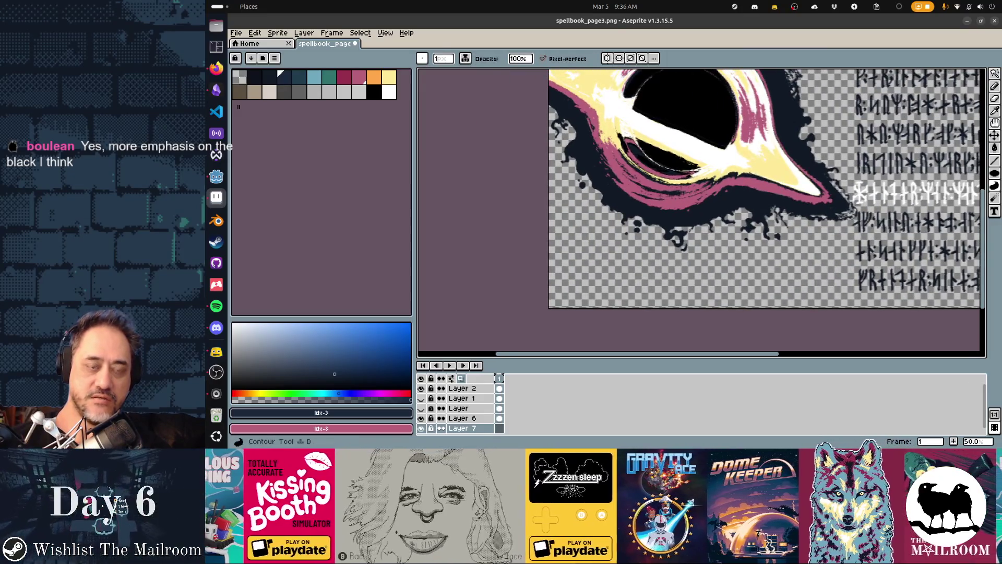
{"action": "key", "text": "v"}
{"action": "scroll", "coordinate": [605, 271], "scroll_direction": "down", "scroll_amount": 1}
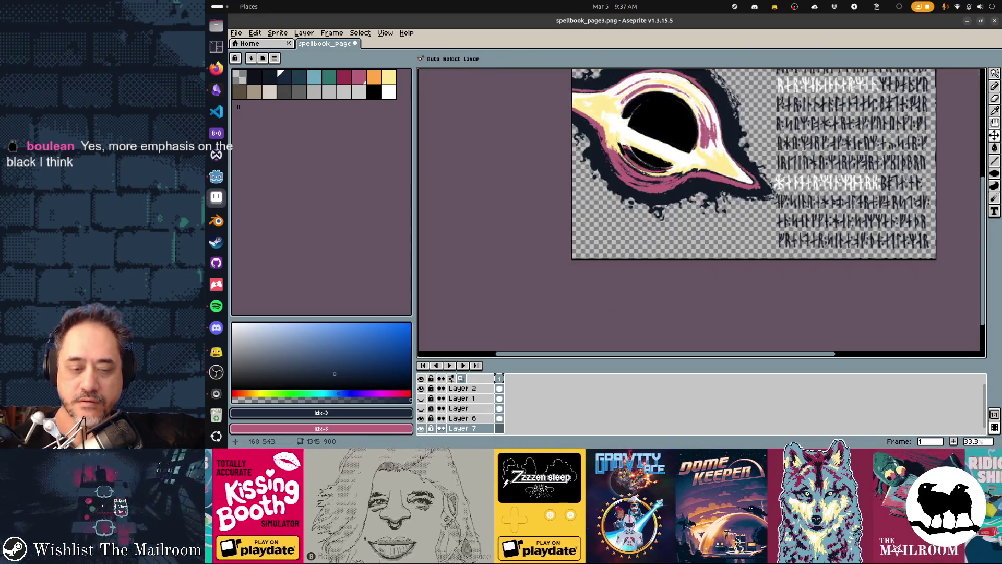
{"action": "key", "text": "b"}
{"action": "scroll", "coordinate": [605, 272], "scroll_direction": "up", "scroll_amount": 3}
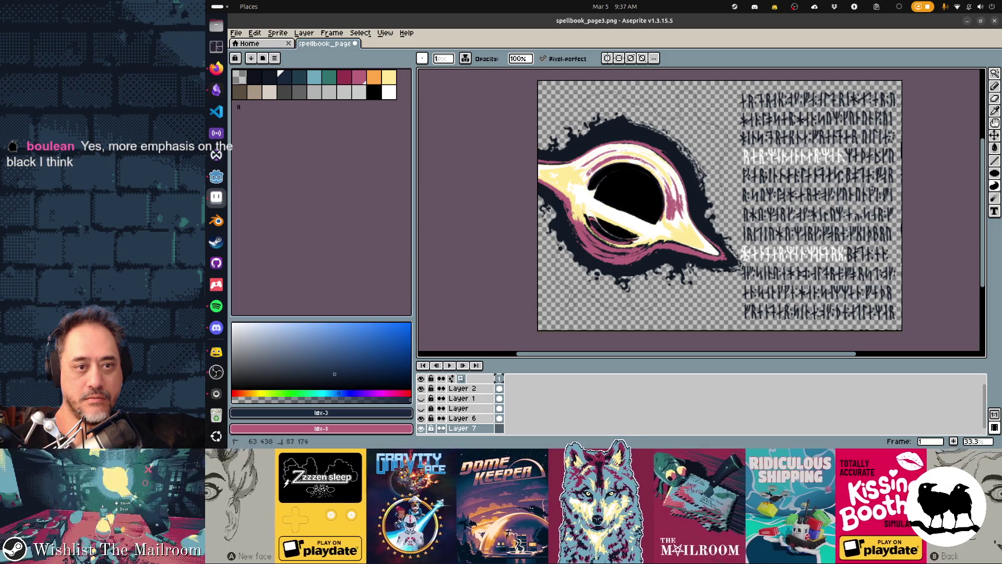
Step: Paste a large navy splatter behind the black hole, save, and compare it in Godot
{"action": "key", "text": "ctrl+v"}
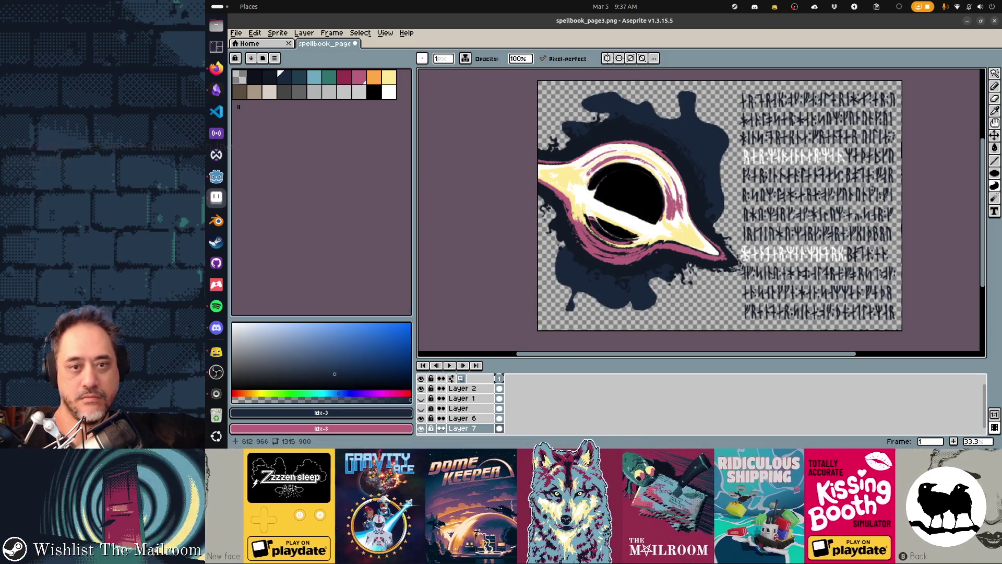
{"action": "key", "text": "ctrl+s"}
{"action": "key", "text": "alt+Tab"}
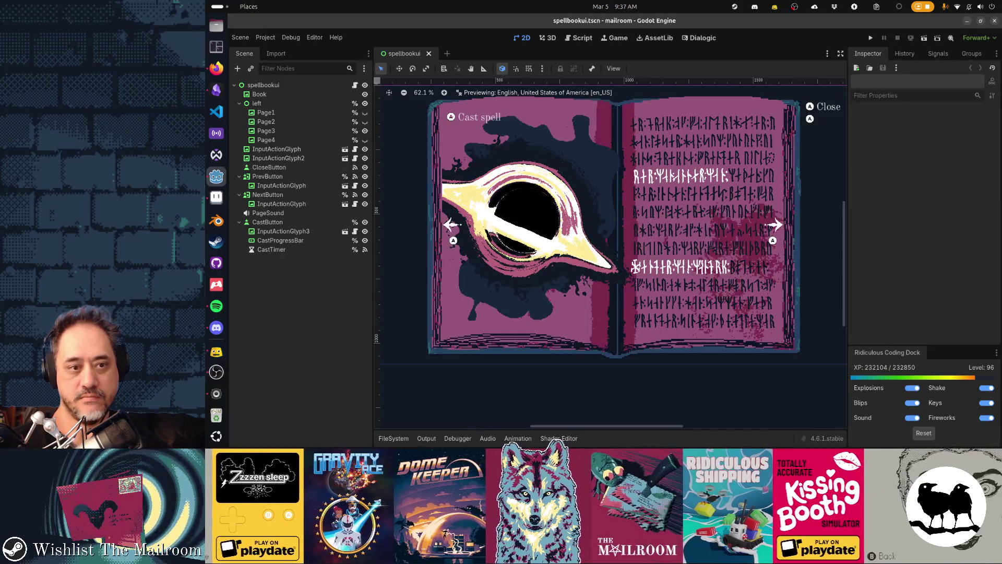
{"action": "key", "text": "alt+Tab"}
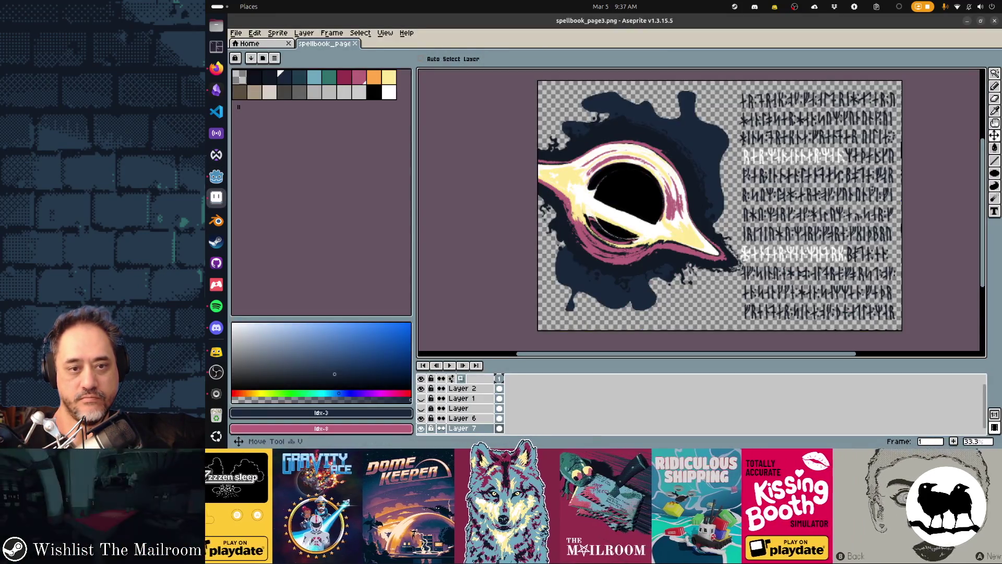
{"action": "key", "text": "alt+Tab"}
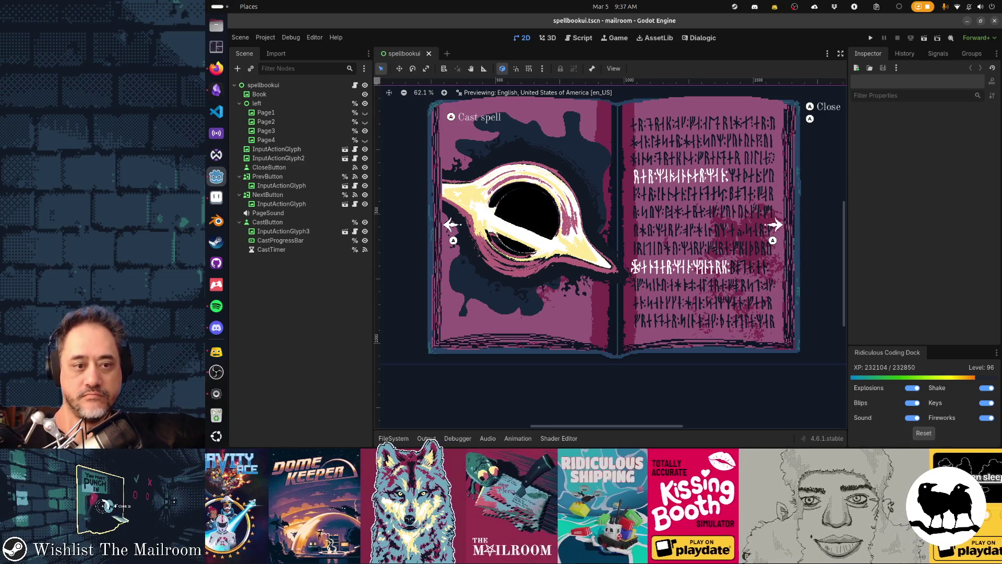
{"action": "key", "text": "alt+Tab"}
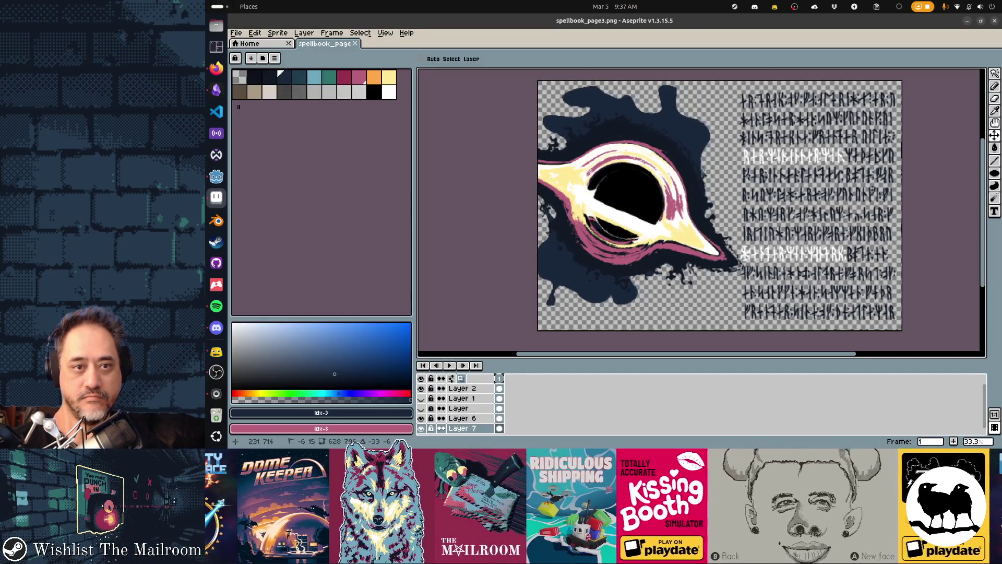
{"action": "key", "text": "ctrl+s"}
{"action": "key", "text": "alt+Tab"}
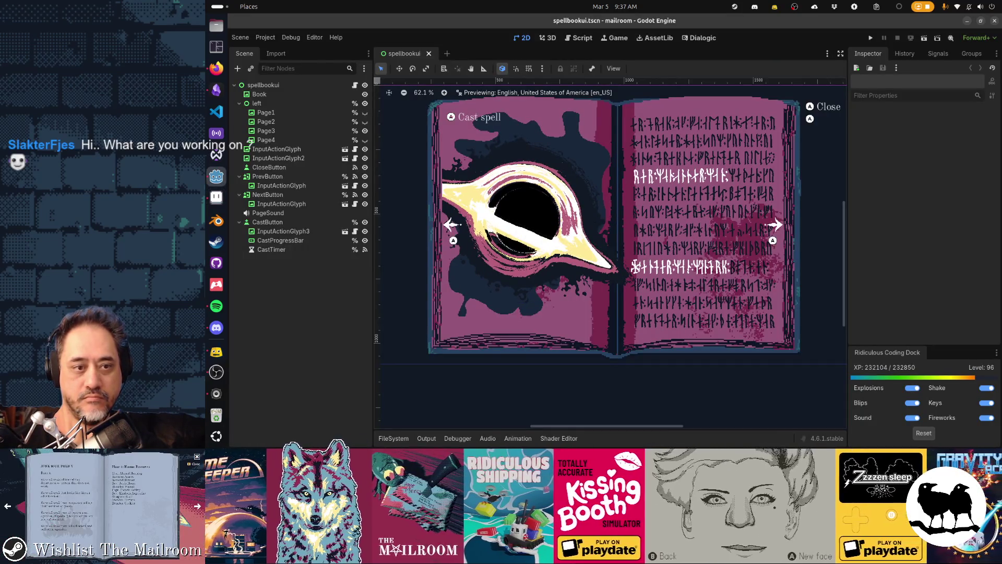
{"action": "key", "text": "alt+Tab"}
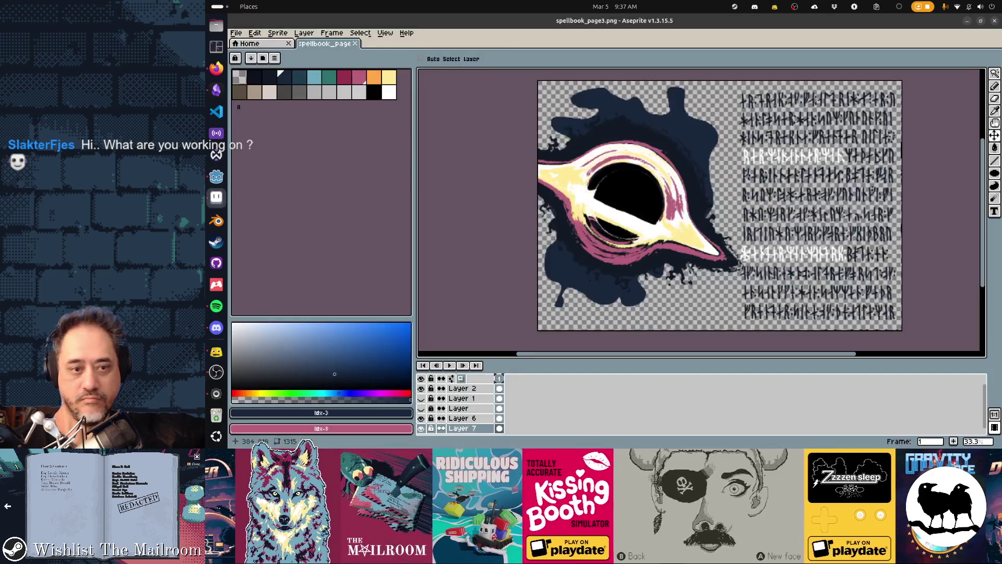
Step: Add navy blobs at the splatter's bottom edge, upper right and top-left corner
{"action": "key", "text": "d"}
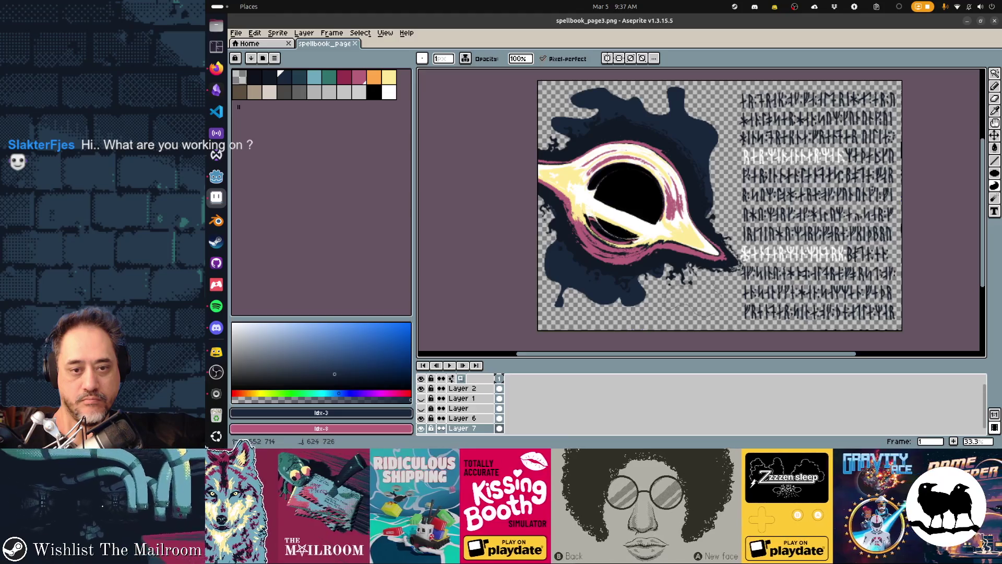
{"action": "left_click_drag", "start_coordinate": [666, 271], "coordinate": [720, 316]}
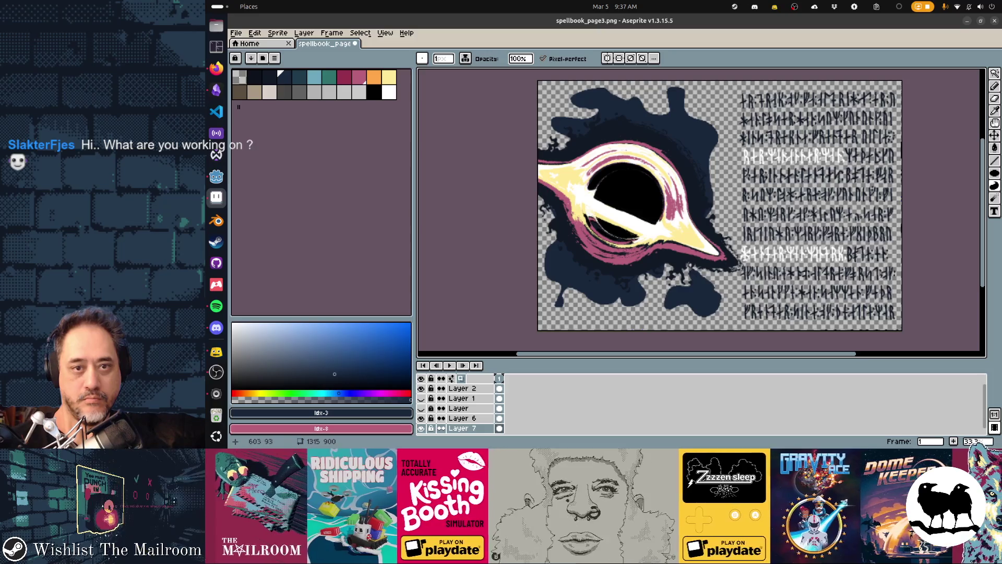
{"action": "left_click_drag", "start_coordinate": [706, 110], "coordinate": [700, 119]}
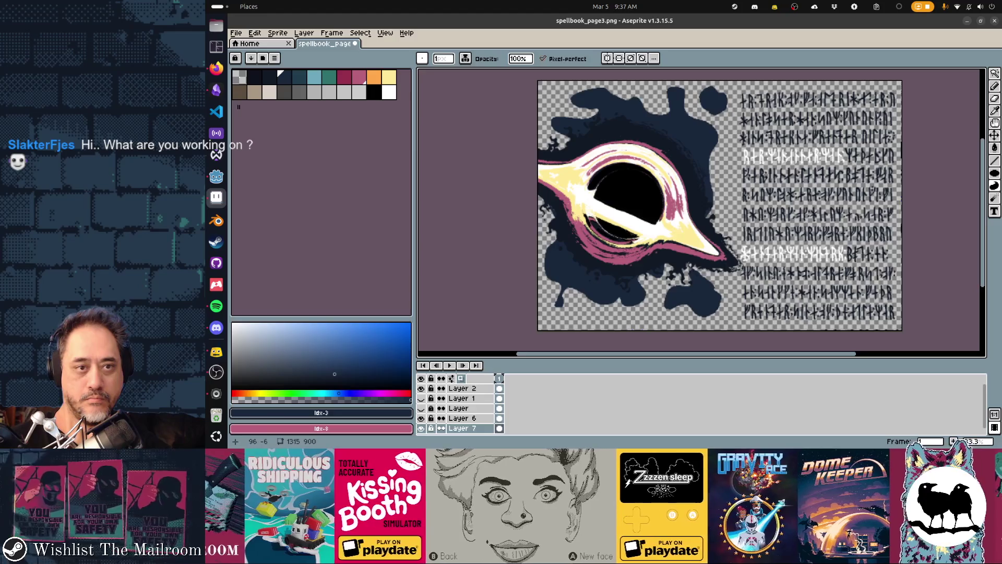
{"action": "left_click_drag", "start_coordinate": [564, 77], "coordinate": [535, 79]}
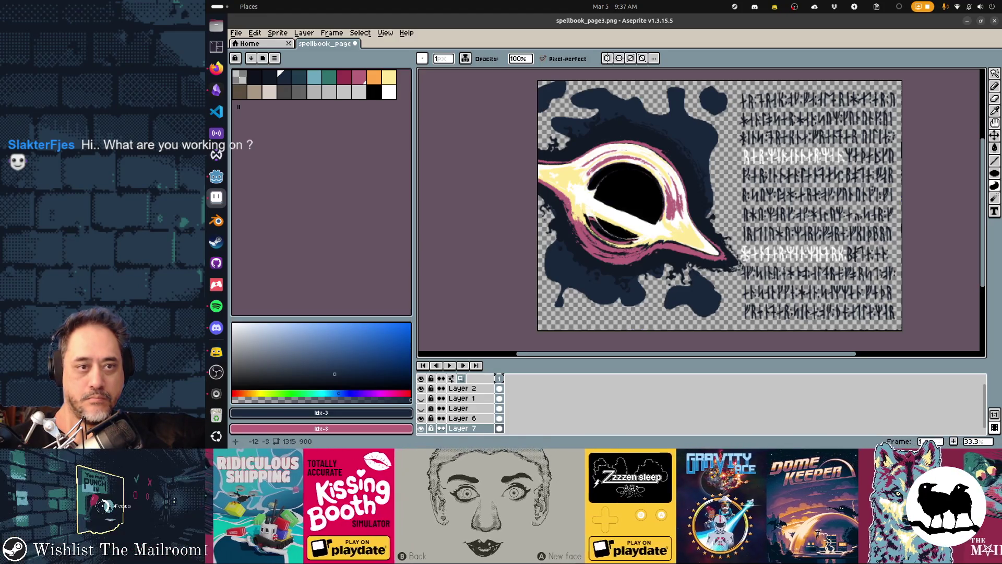
Step: Undo the top-left navy blob, save, and check the reimported page in Godot
{"action": "key", "text": "alt+Tab"}
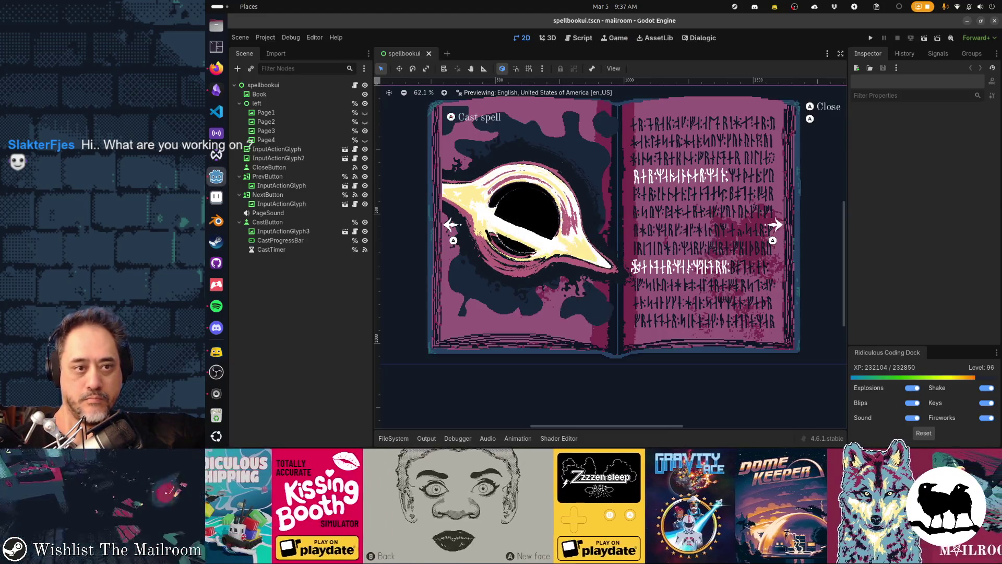
{"action": "key", "text": "alt+Tab"}
{"action": "key", "text": "ctrl+z"}
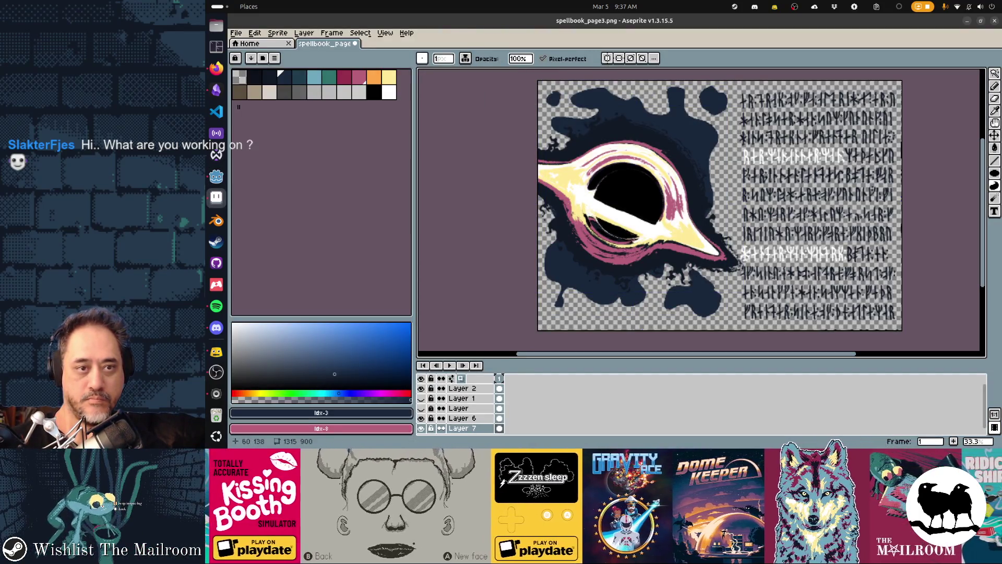
{"action": "key", "text": "alt+Tab"}
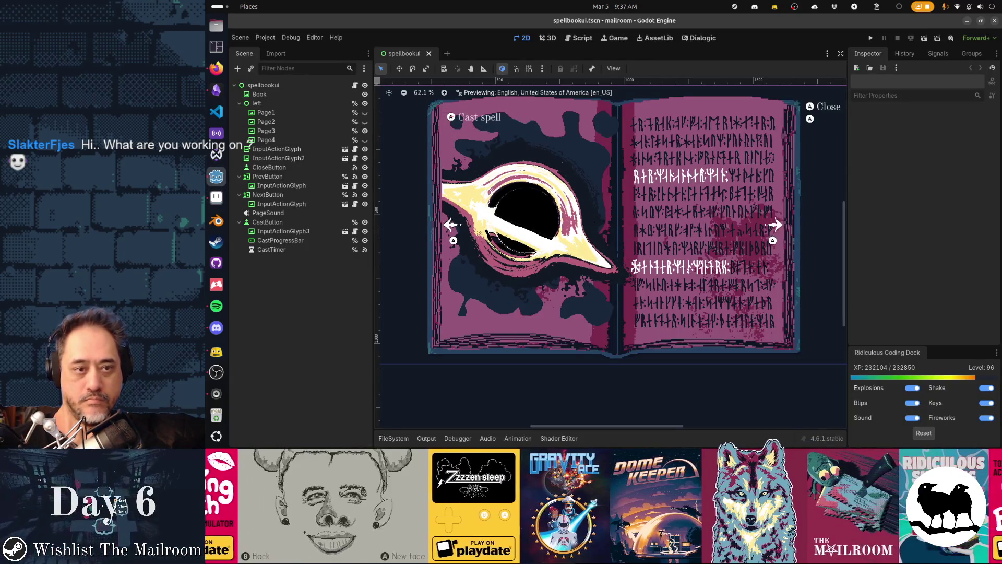
{"action": "key", "text": "alt+Tab"}
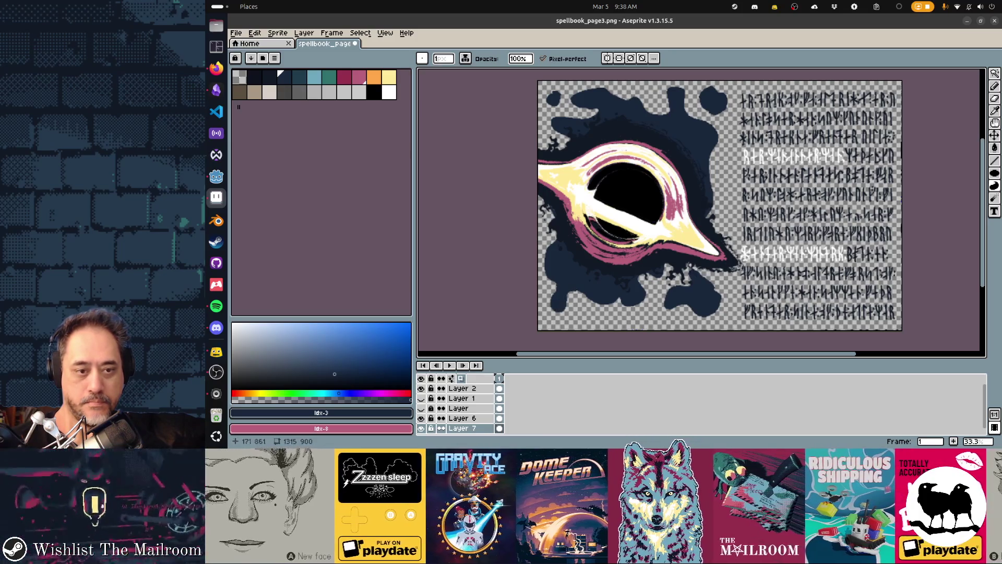
{"action": "key", "text": "ctrl+s"}
{"action": "key", "text": "alt+Tab"}
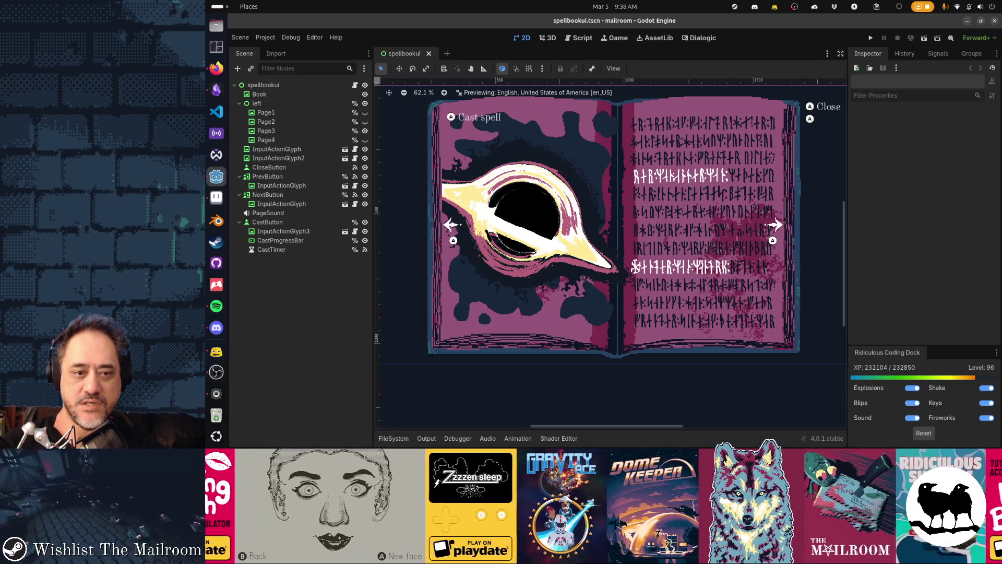
Step: Back in Aseprite, shrink the eraser brush to size 1 and select Layer 6
{"action": "key", "text": "alt+Tab"}
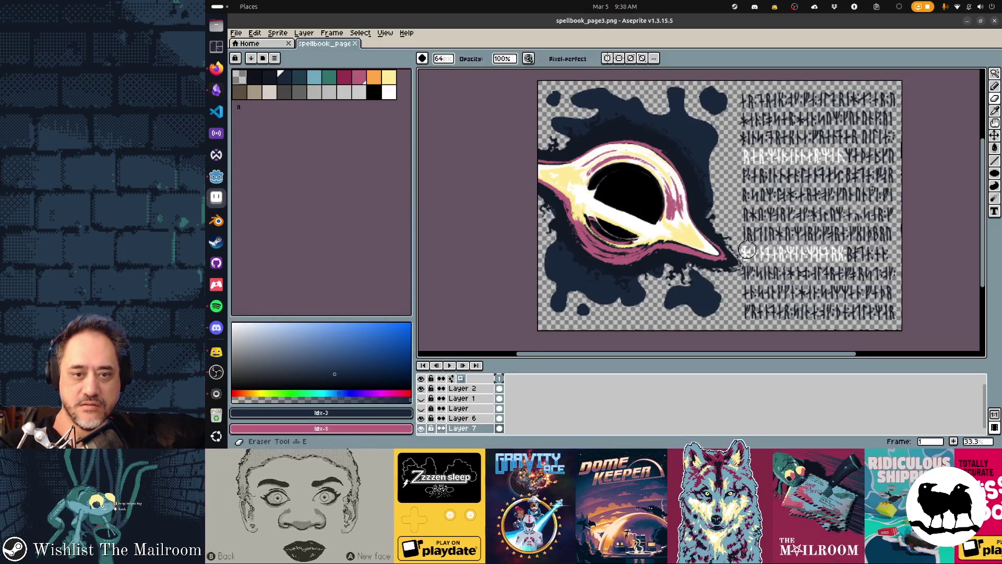
{"action": "scroll", "coordinate": [725, 253], "scroll_direction": "down", "scroll_amount": 10}
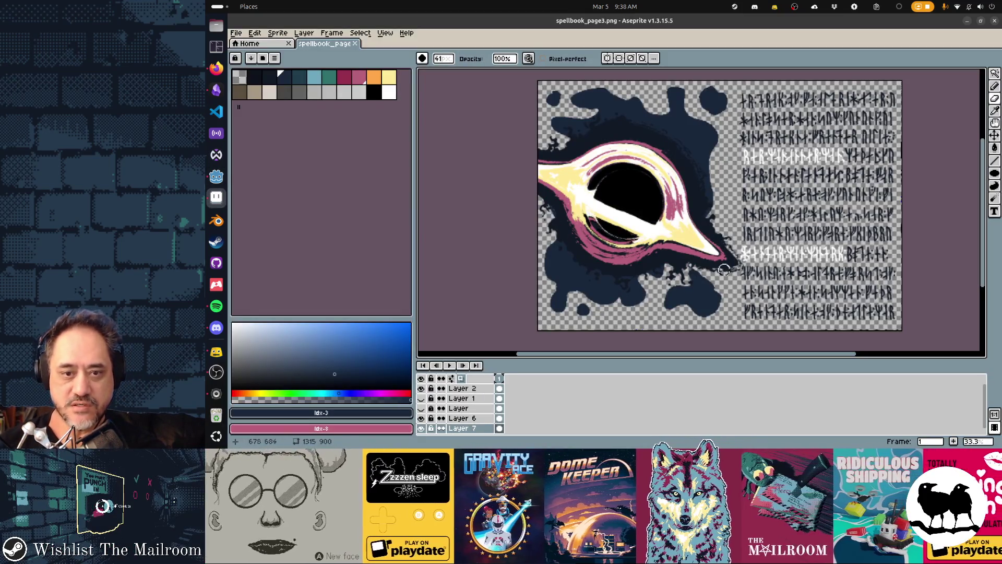
{"action": "scroll", "coordinate": [725, 252], "scroll_direction": "down", "scroll_amount": 5}
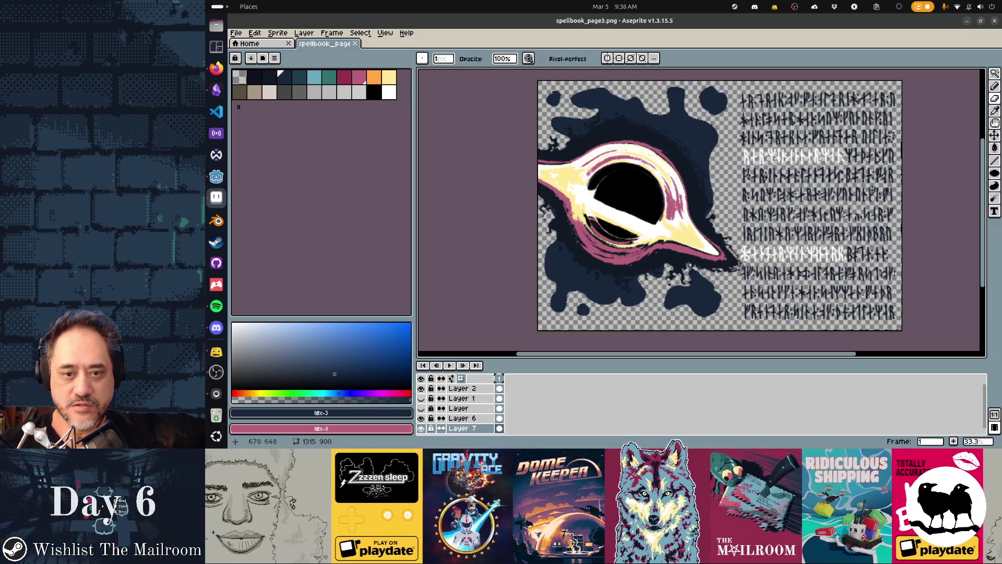
{"action": "left_click", "coordinate": [461, 417]}
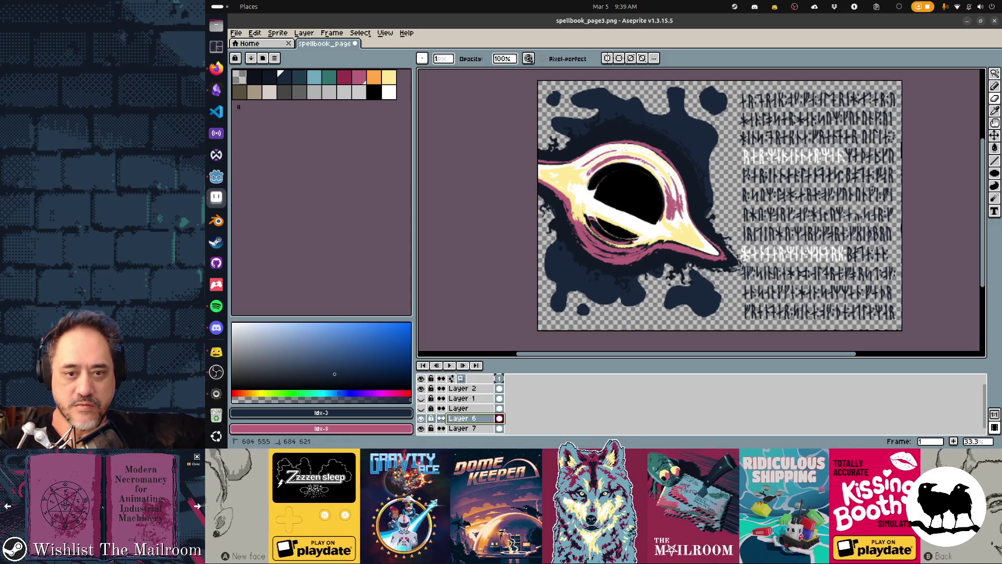
Step: Save the page art and compare it with the reimported page in Godot's book scene
{"action": "key", "text": "ctrl+s"}
{"action": "key", "text": "alt+Tab"}
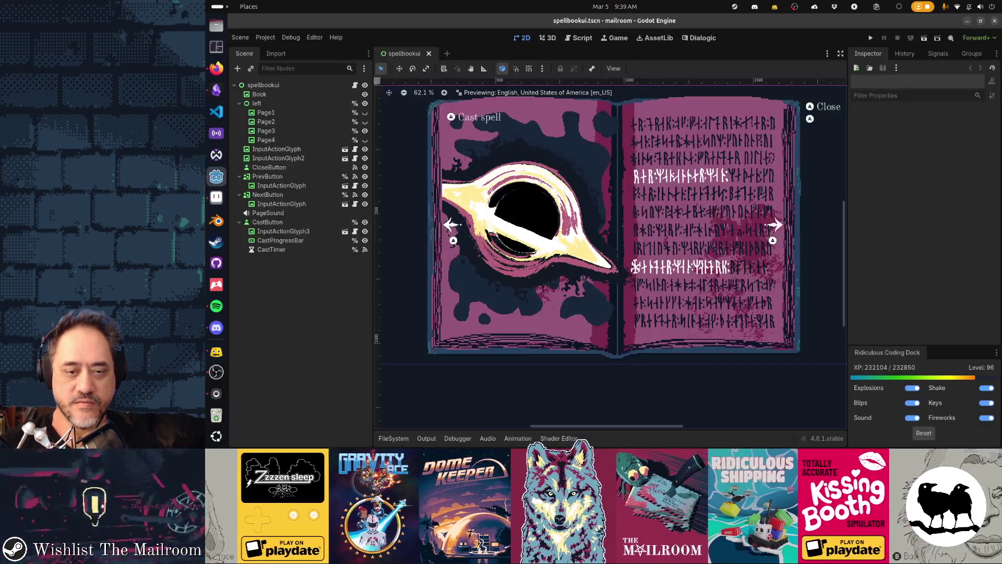
{"action": "key", "text": "alt+Tab"}
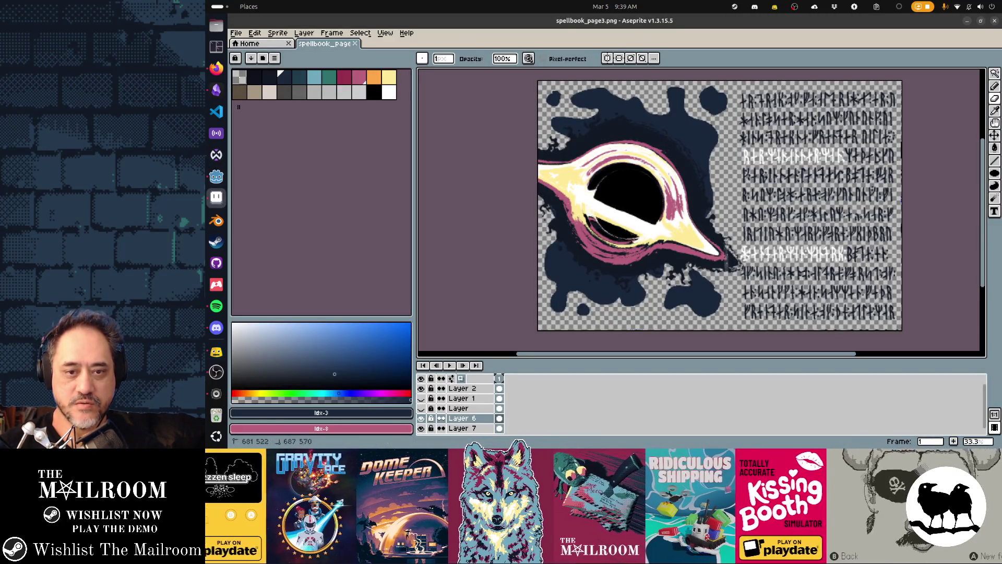
{"action": "key", "text": "alt+Tab"}
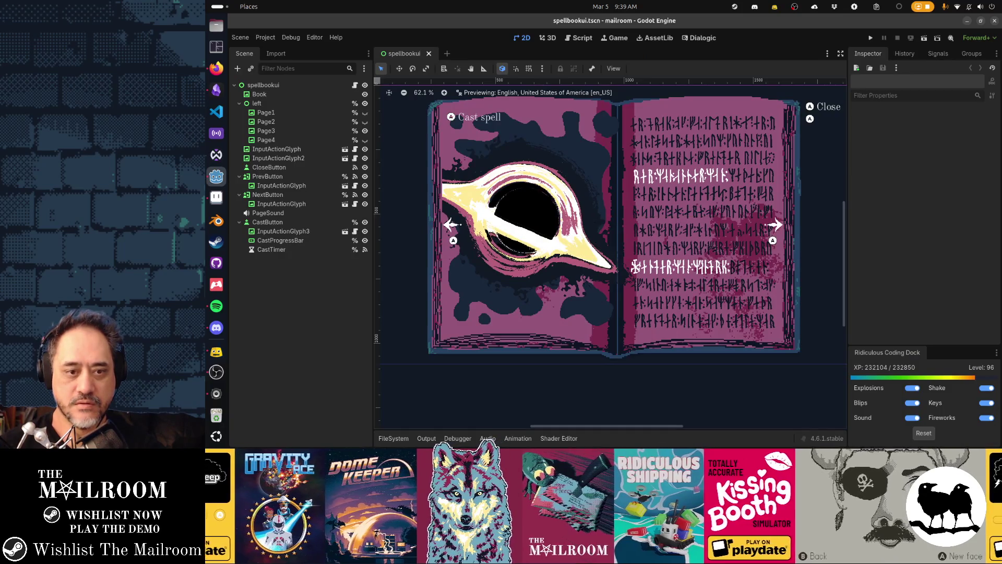
{"action": "key", "text": "alt+Tab"}
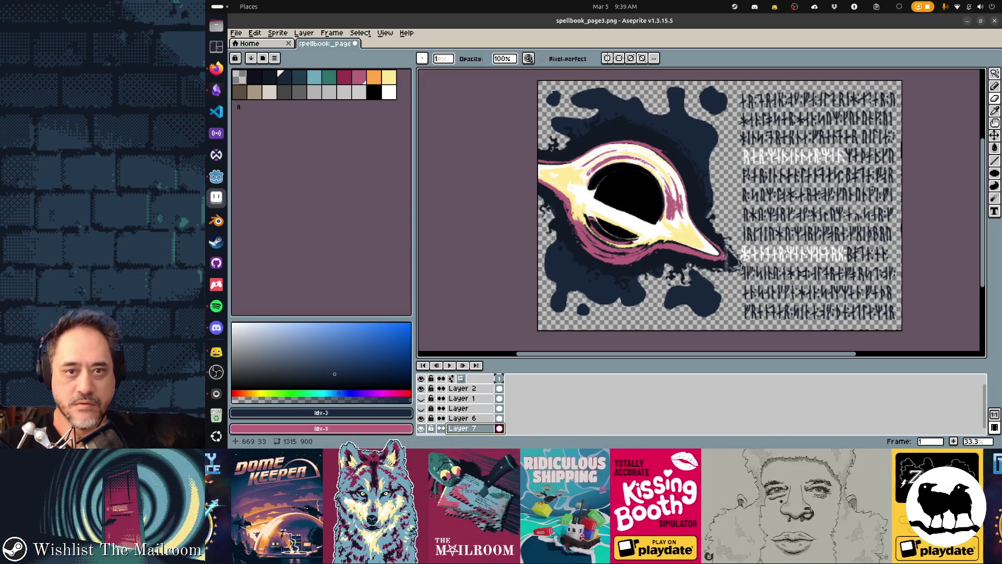
{"action": "key", "text": "ctrl+s"}
{"action": "key", "text": "alt+Tab"}
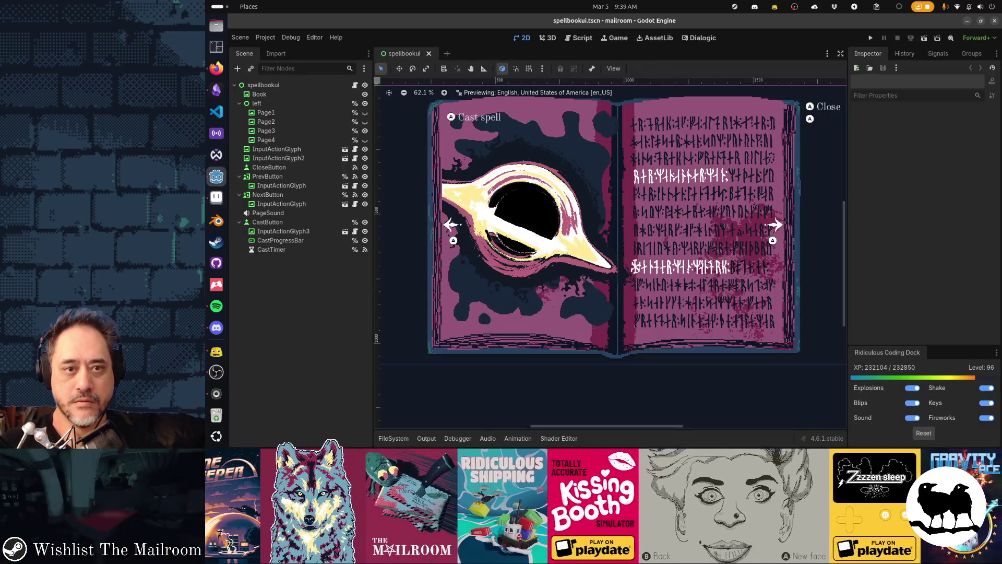
{"action": "key", "text": "alt+Tab"}
{"action": "scroll", "coordinate": [665, 92], "scroll_direction": "up", "scroll_amount": 3}
{"action": "key", "text": "alt+Tab"}
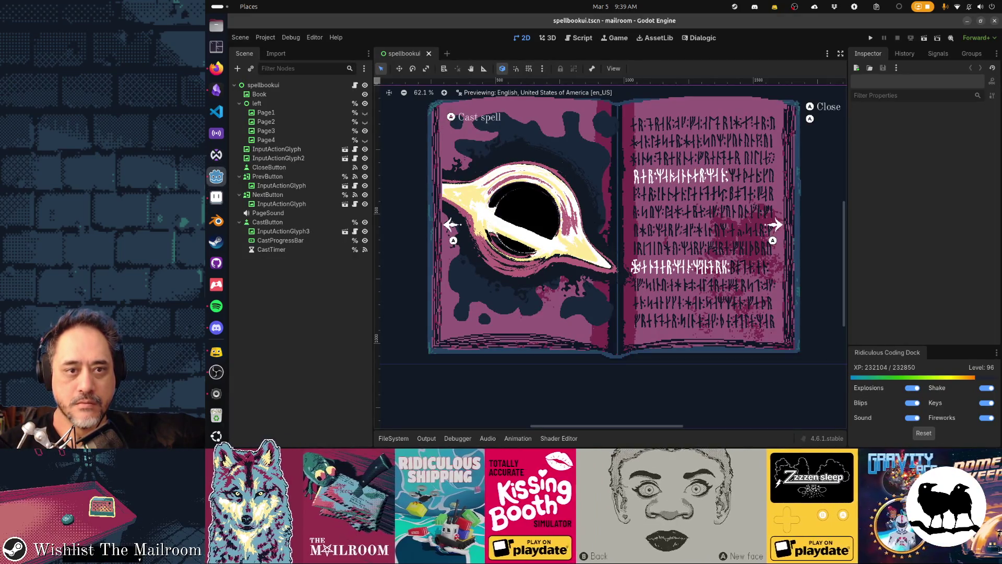
{"action": "key", "text": "alt+Tab"}
Step: Fill in the top blob's ragged right edge, undo the stray pixels, save, and check it in Godot
{"action": "left_click_drag", "start_coordinate": [697, 123], "coordinate": [697, 232]}
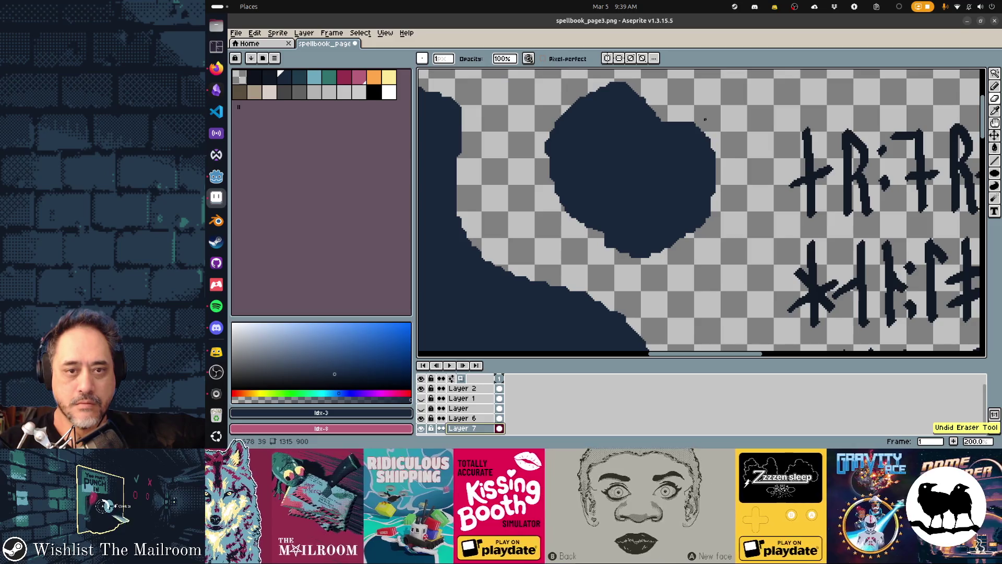
{"action": "key", "text": "ctrl+z"}
{"action": "key", "text": "ctrl+z"}
{"action": "key", "text": "ctrl+z"}
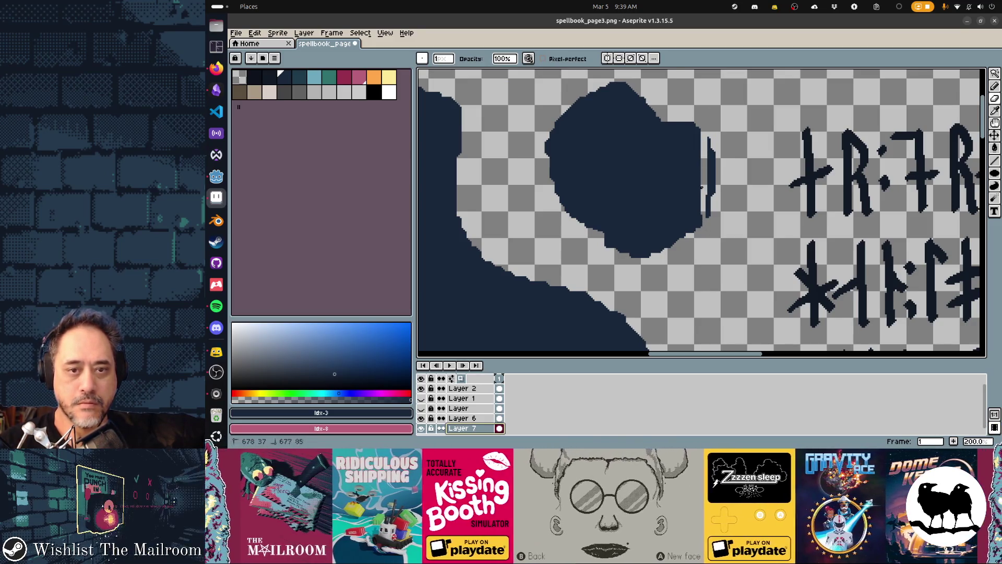
{"action": "key", "text": "ctrl+s"}
{"action": "key", "text": "alt+Tab"}
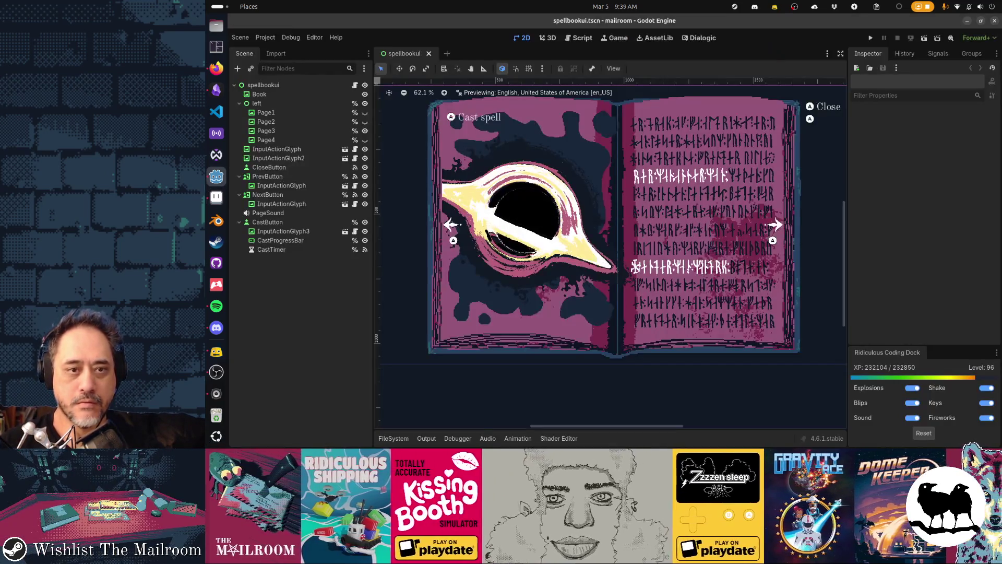
{"action": "key", "text": "alt+Tab"}
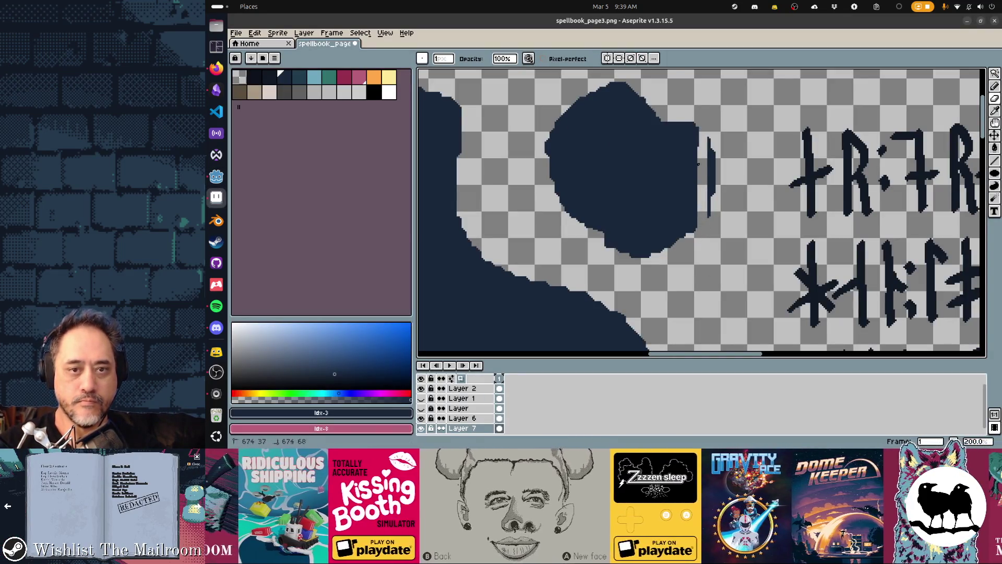
{"action": "key", "text": "alt+Tab"}
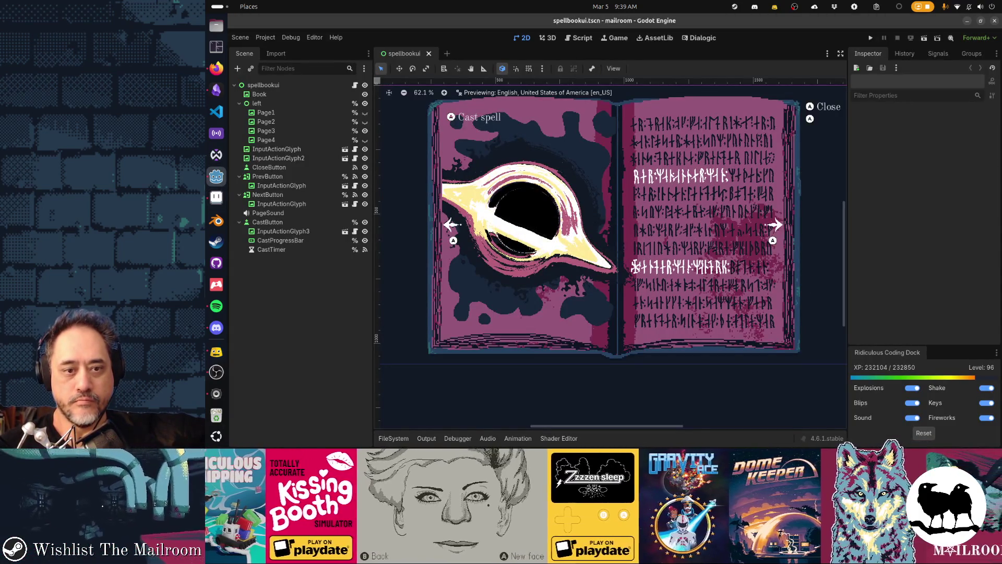
{"action": "scroll", "coordinate": [611, 218], "scroll_direction": "down", "scroll_amount": 3}
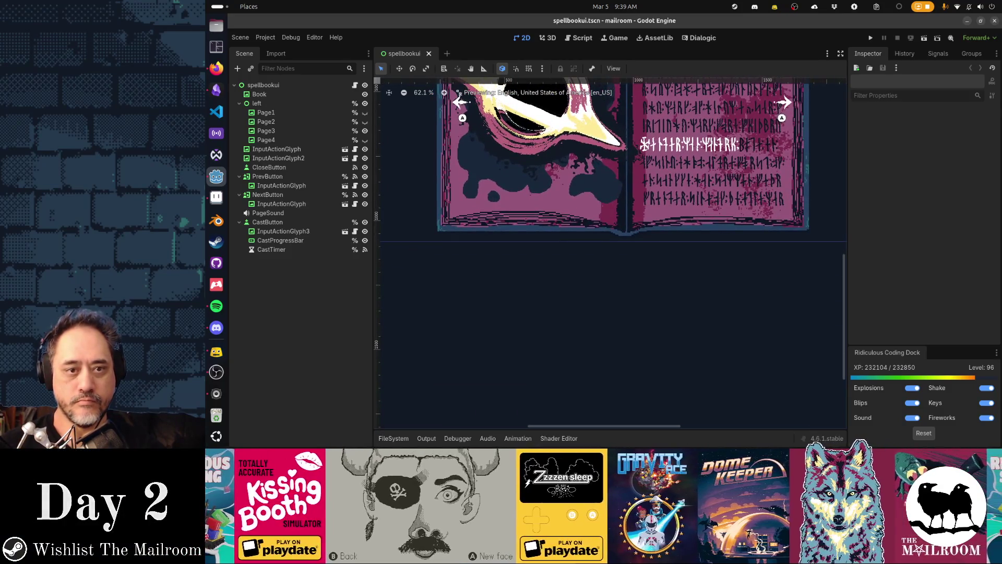
{"action": "key", "text": "alt+Tab"}
{"action": "scroll", "coordinate": [702, 210], "scroll_direction": "down", "scroll_amount": 10}
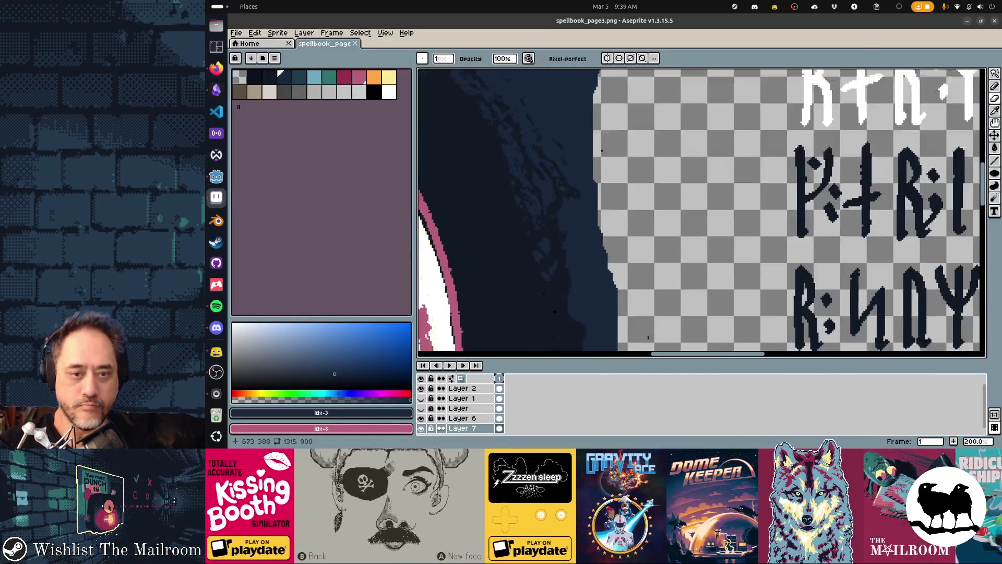
Step: Erase the stray vertical lines beside the black hole's tail, save, and check the page in Godot
{"action": "scroll", "coordinate": [702, 213], "scroll_direction": "down", "scroll_amount": 3}
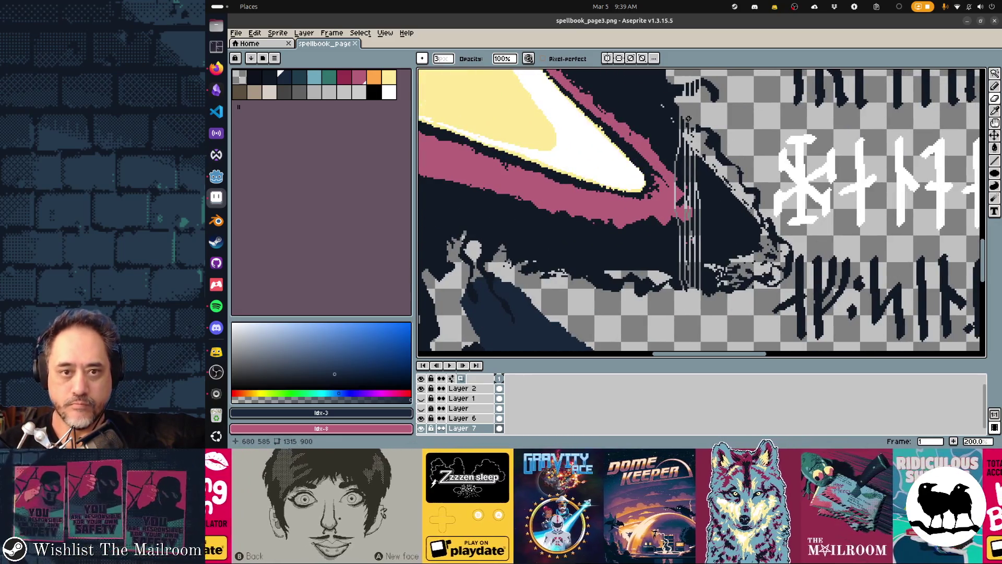
{"action": "left_click", "coordinate": [690, 93]}
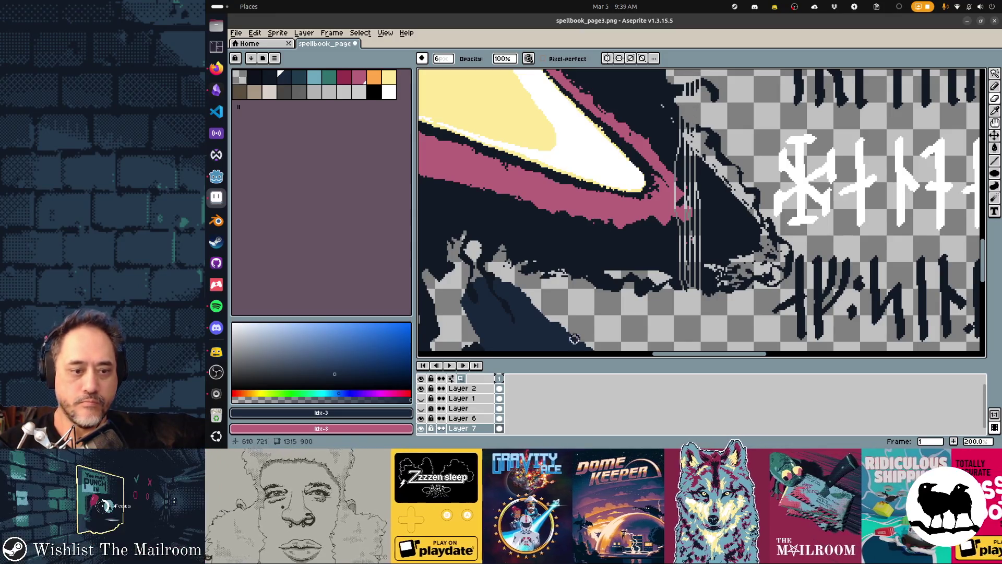
{"action": "mouse_move", "coordinate": [680, 168]}
{"action": "left_mouse_down"}
{"action": "mouse_move", "coordinate": [691, 78]}
{"action": "mouse_move", "coordinate": [687, 289]}
{"action": "mouse_move", "coordinate": [691, 108]}
{"action": "mouse_move", "coordinate": [687, 205]}
{"action": "left_mouse_up"}
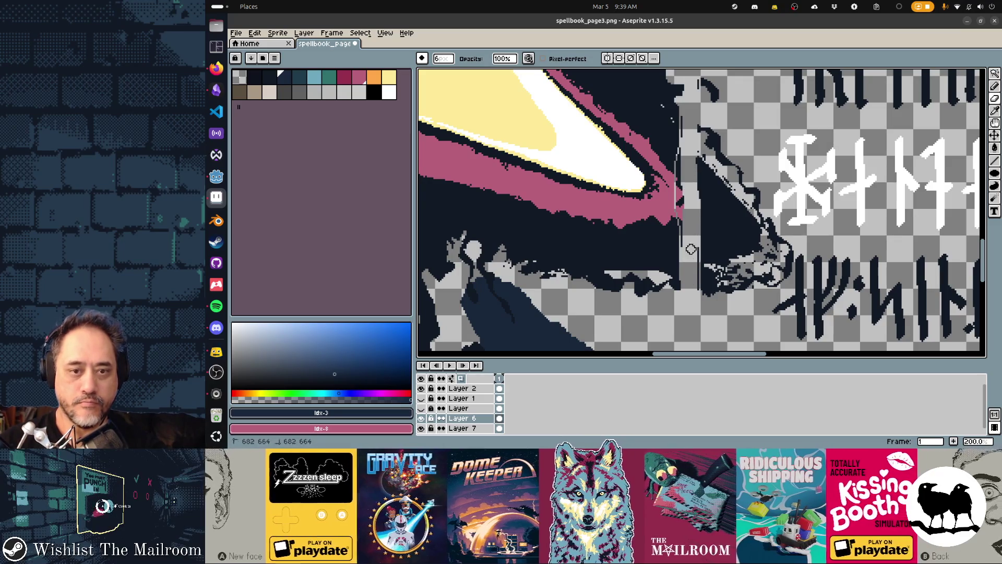
{"action": "key", "text": "ctrl+s"}
{"action": "key", "text": "alt+Tab"}
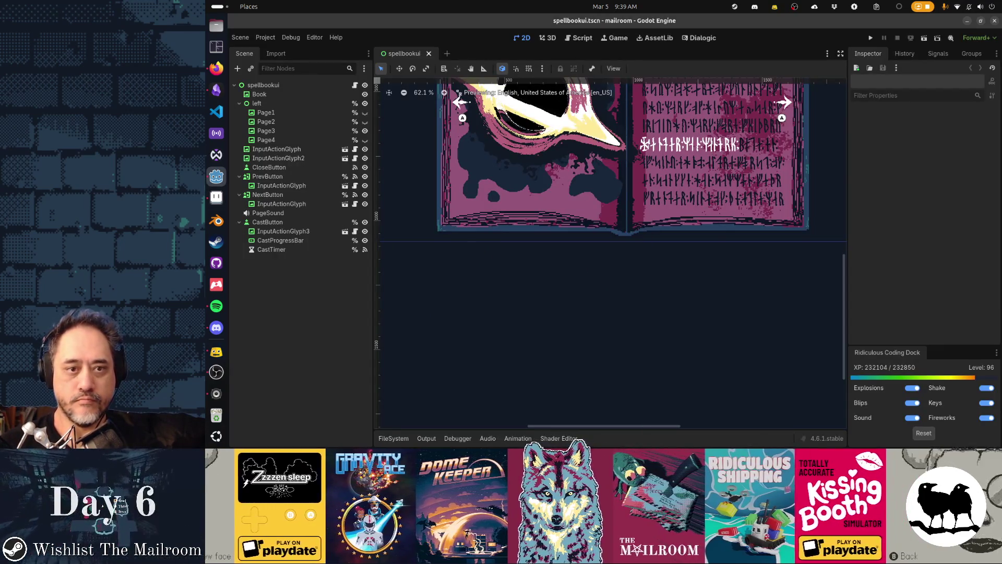
{"action": "key", "text": "alt+Tab"}
Step: Erase the remaining vertical strip of stray pixels and save the cleaned page art
{"action": "left_click_drag", "start_coordinate": [681, 80], "coordinate": [683, 335]}
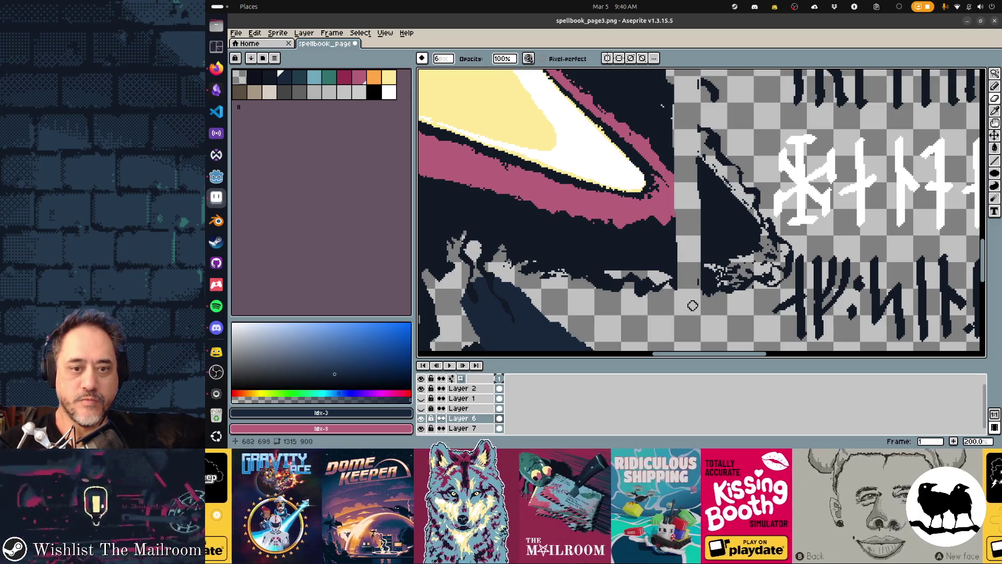
{"action": "key", "text": "ctrl+s"}
{"action": "key", "text": "alt+Tab"}
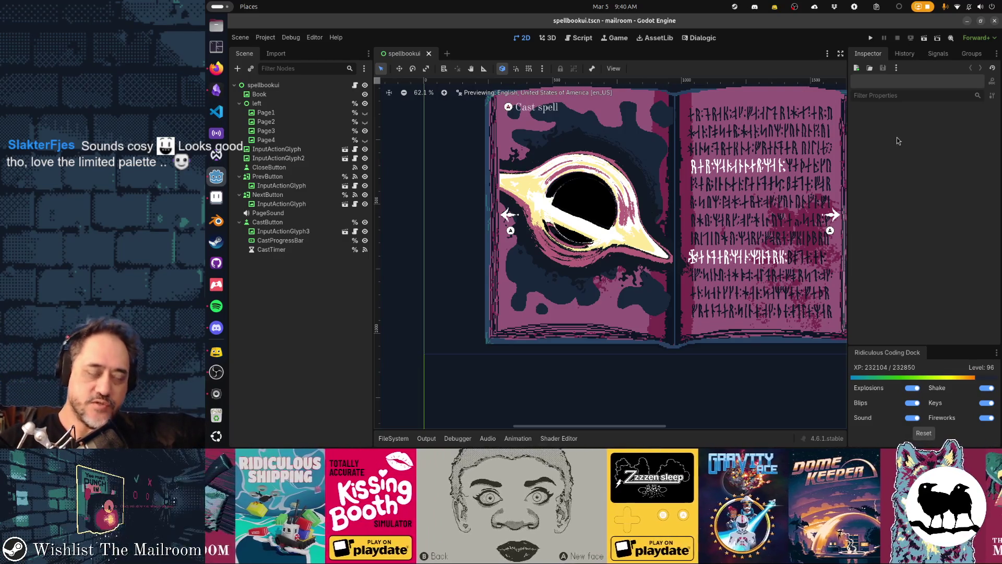
Step: Zoom the page art out to 33.3% and centre it in view, then return to the Godot editor
{"action": "key", "text": "alt+Tab"}
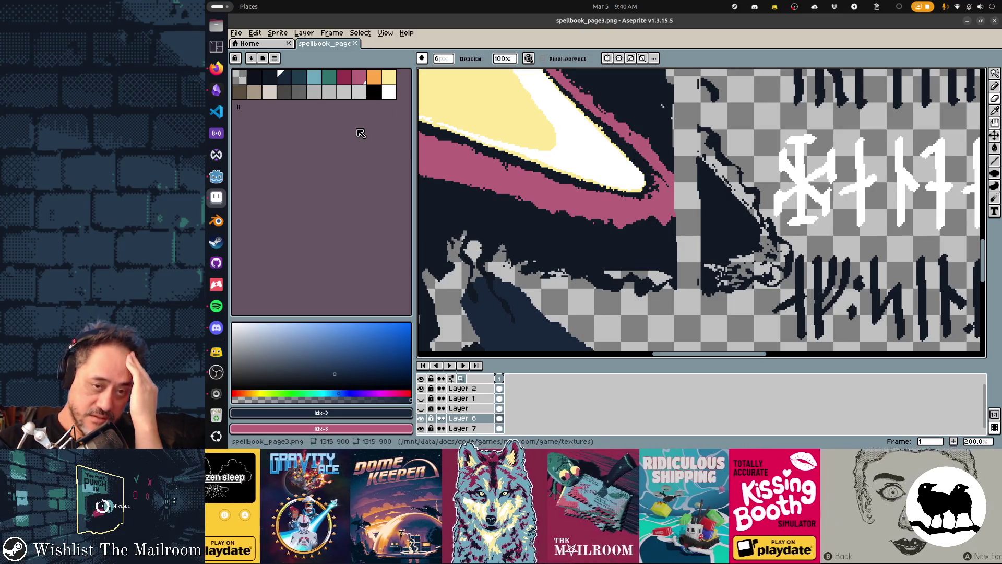
{"action": "scroll", "coordinate": [574, 154], "scroll_direction": "down", "scroll_amount": 3}
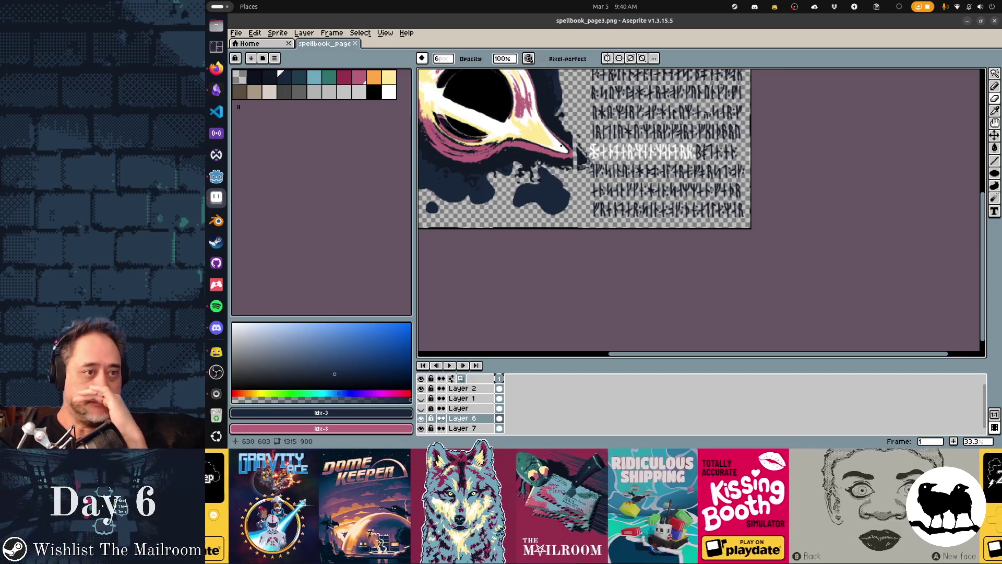
{"action": "left_click_drag", "start_coordinate": [497, 84], "coordinate": [602, 189]}
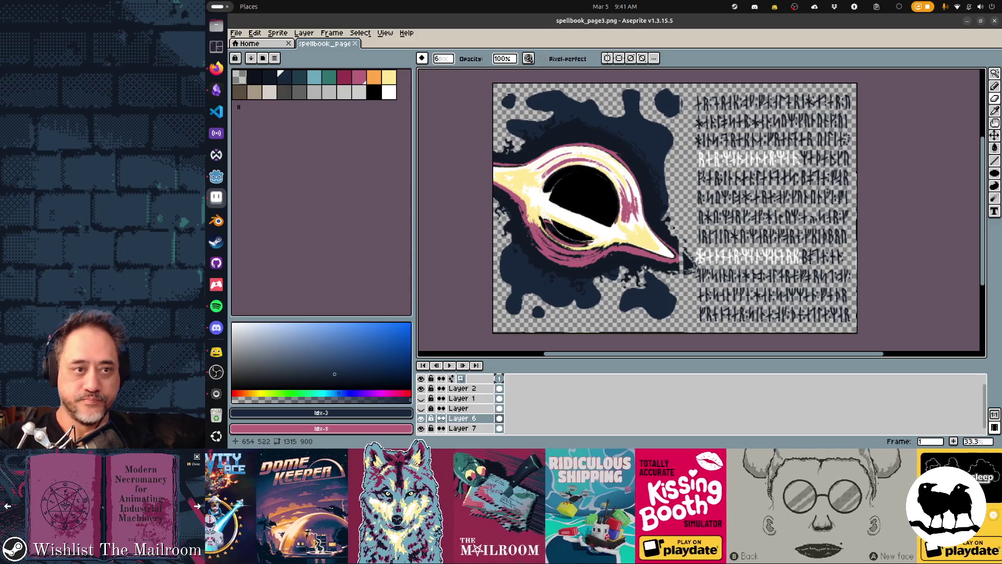
{"action": "left_click", "coordinate": [216, 176]}
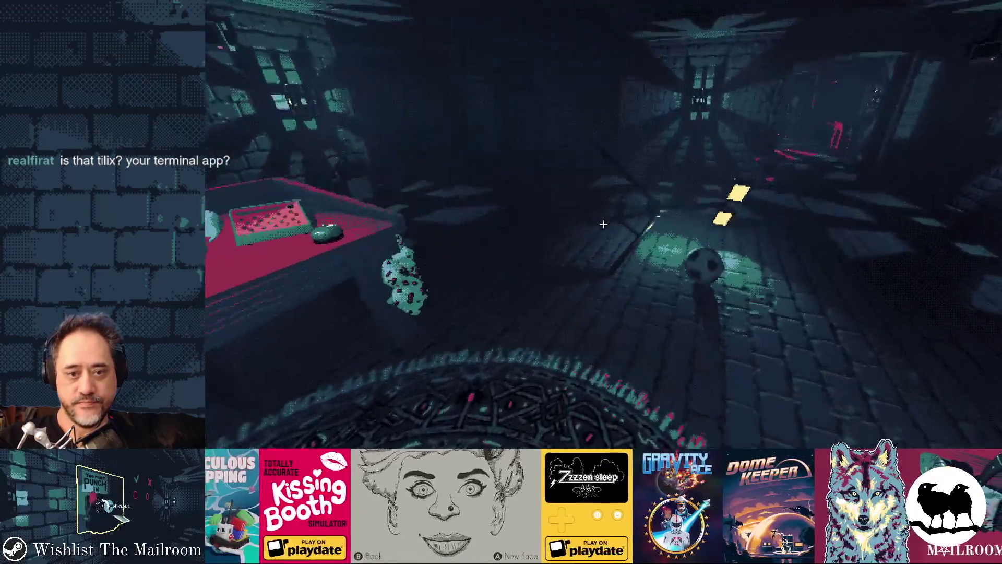
Step: Pick up the football, throw it across the mailroom, and pick it back up
{"action": "left_click", "coordinate": [603, 224]}
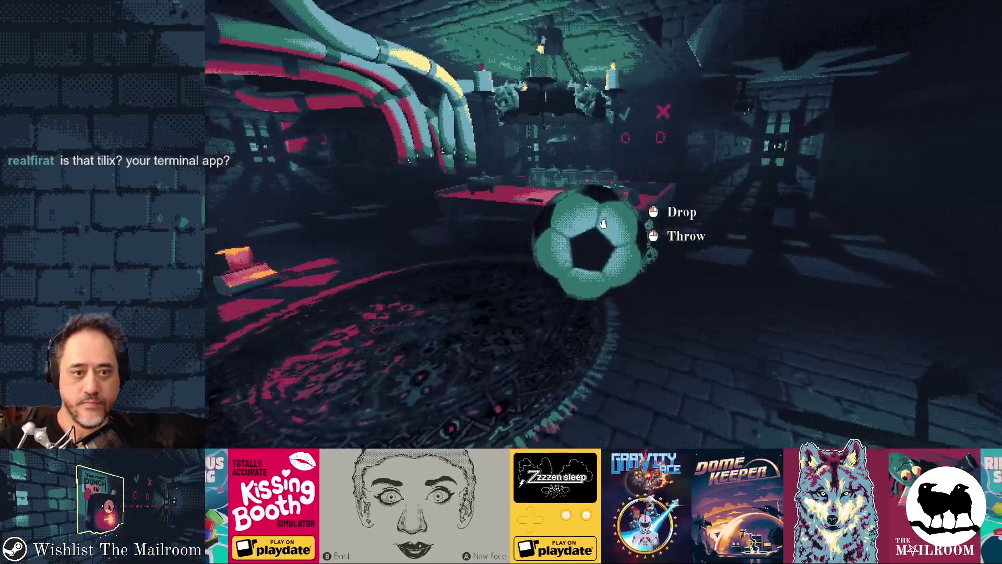
{"action": "left_click", "coordinate": [603, 224]}
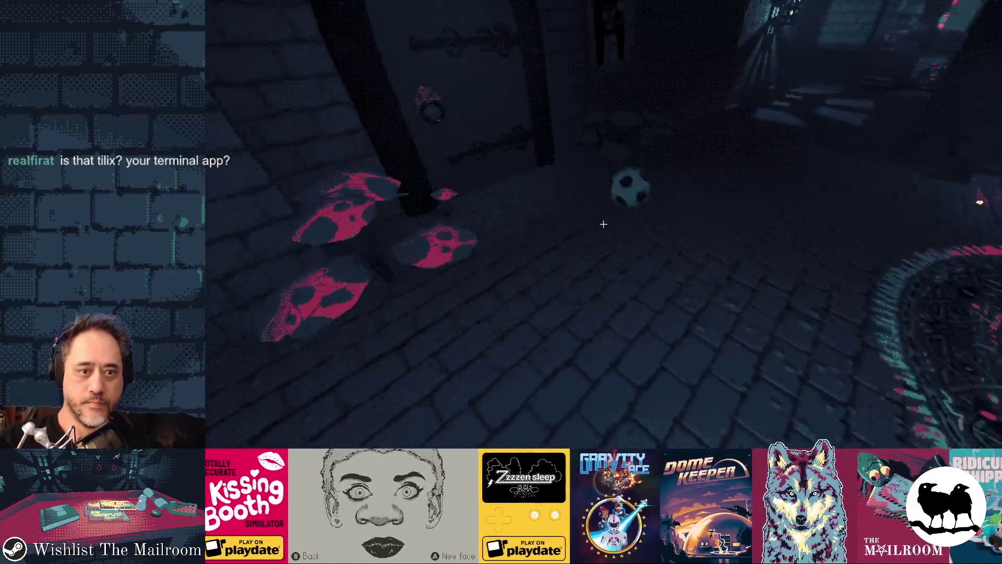
{"action": "left_click", "coordinate": [603, 224]}
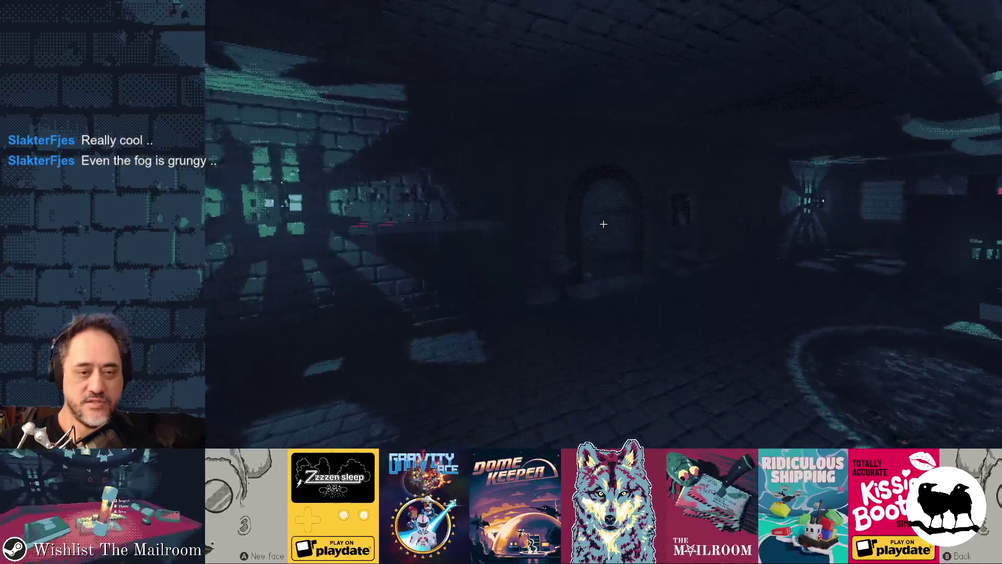
Step: Walk through the tunnel to the monitor room and push the hanging lamp so it swings
{"action": "key", "text": "w"}
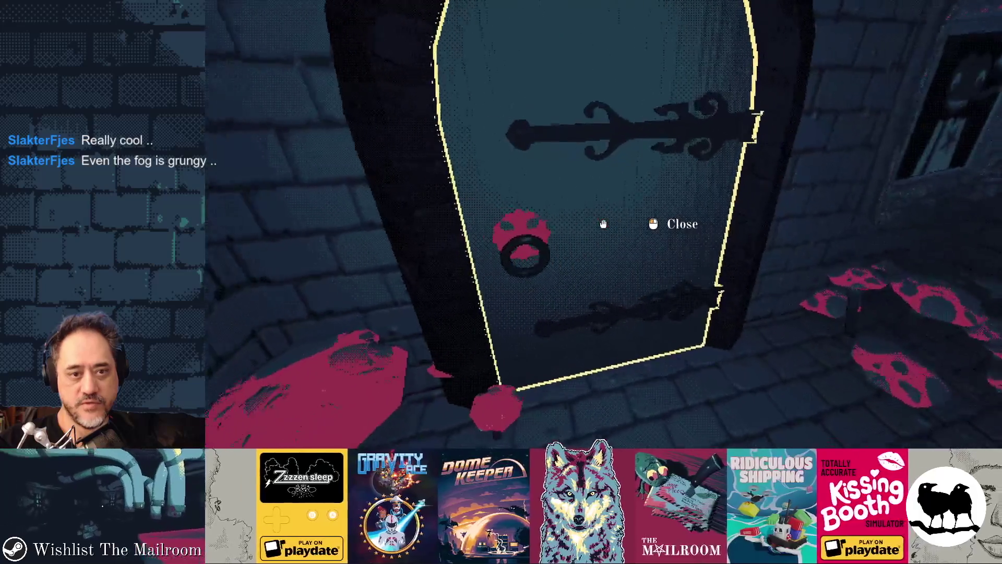
{"action": "key", "text": "w"}
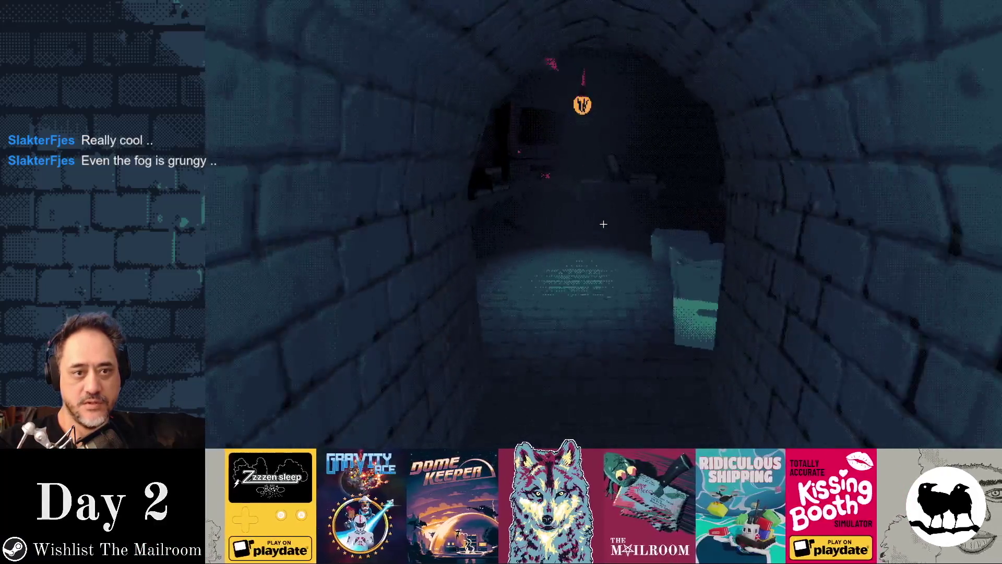
{"action": "key", "text": "w"}
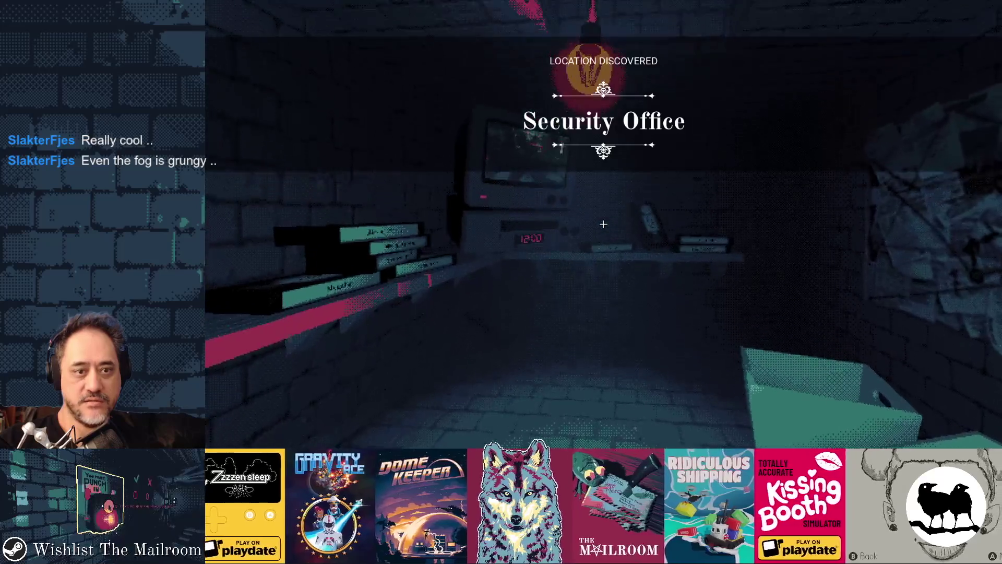
{"action": "key", "text": "w"}
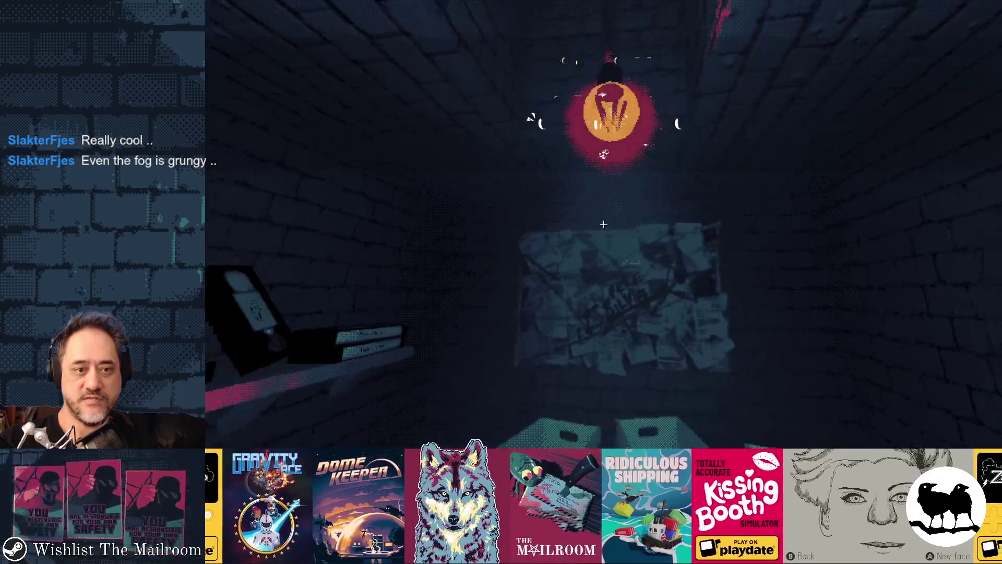
{"action": "key", "text": "w"}
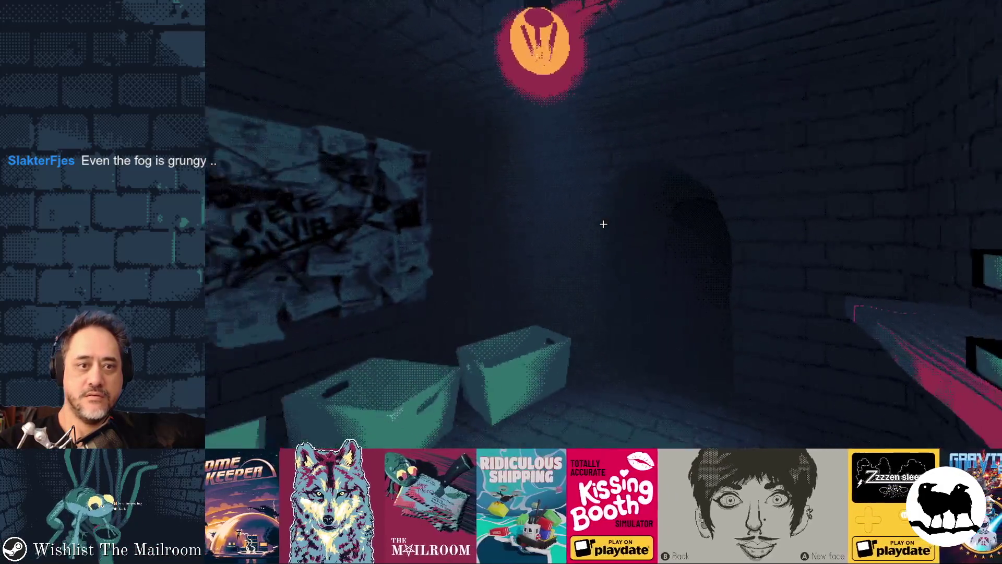
{"action": "key", "text": "a"}
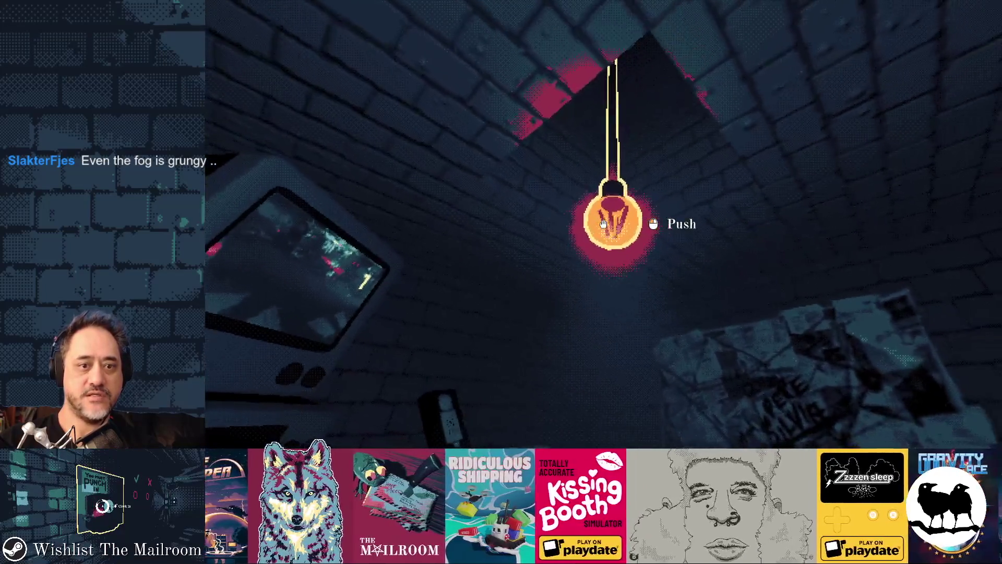
{"action": "left_click", "coordinate": [603, 224]}
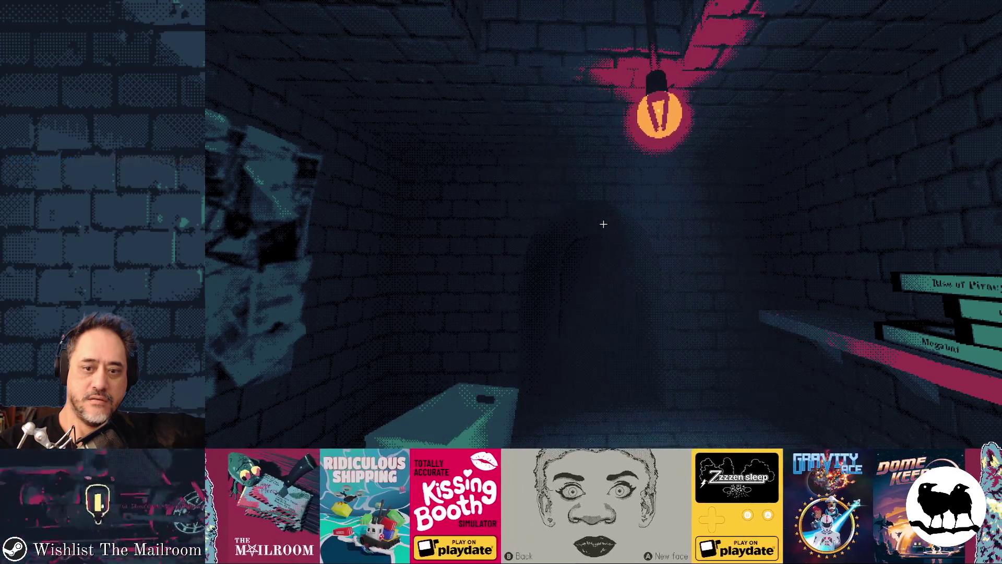
Step: Walk back through the arched door toward the workshop table, then quit the game with F8
{"action": "key", "text": "w"}
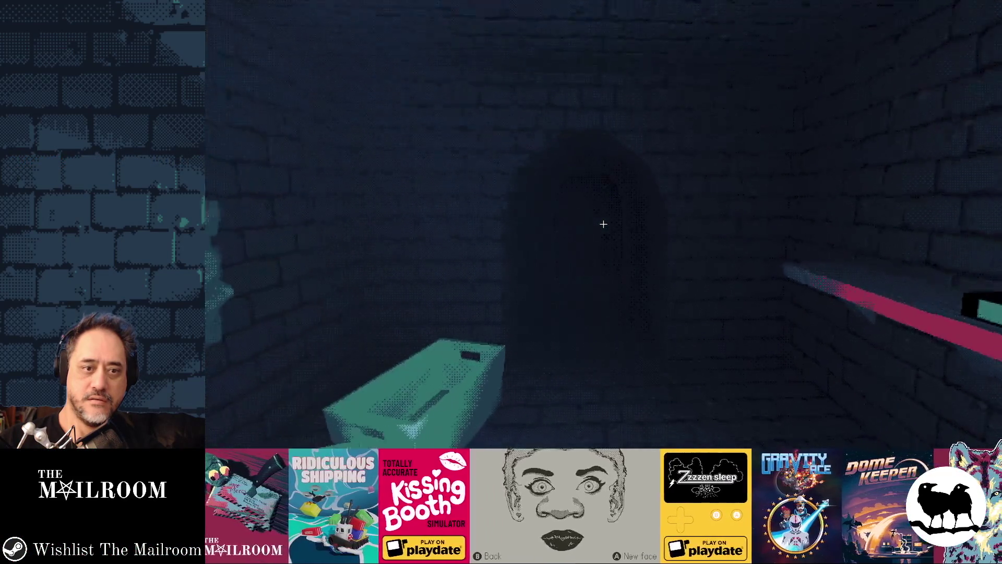
{"action": "left_click", "coordinate": [603, 224]}
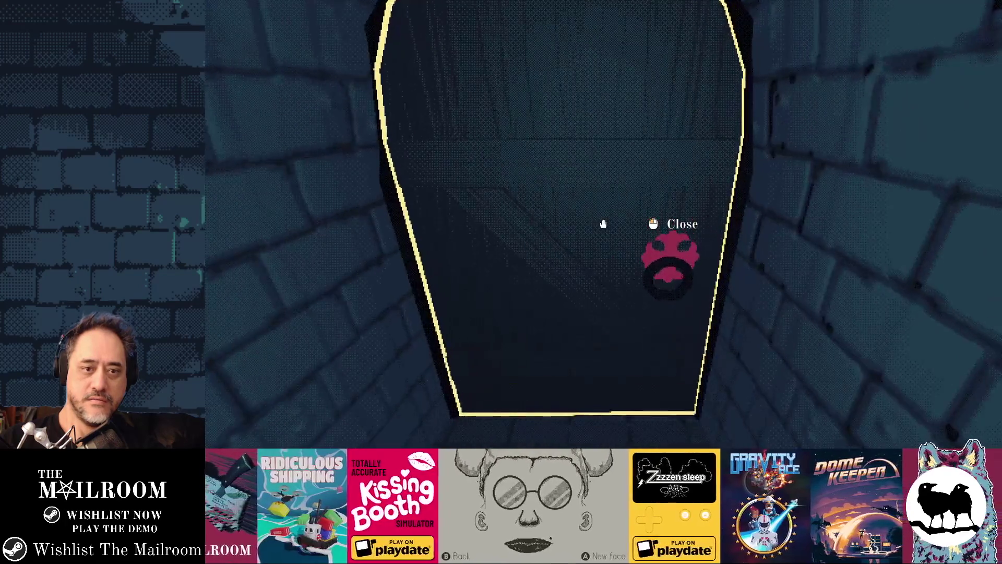
{"action": "key", "text": "w"}
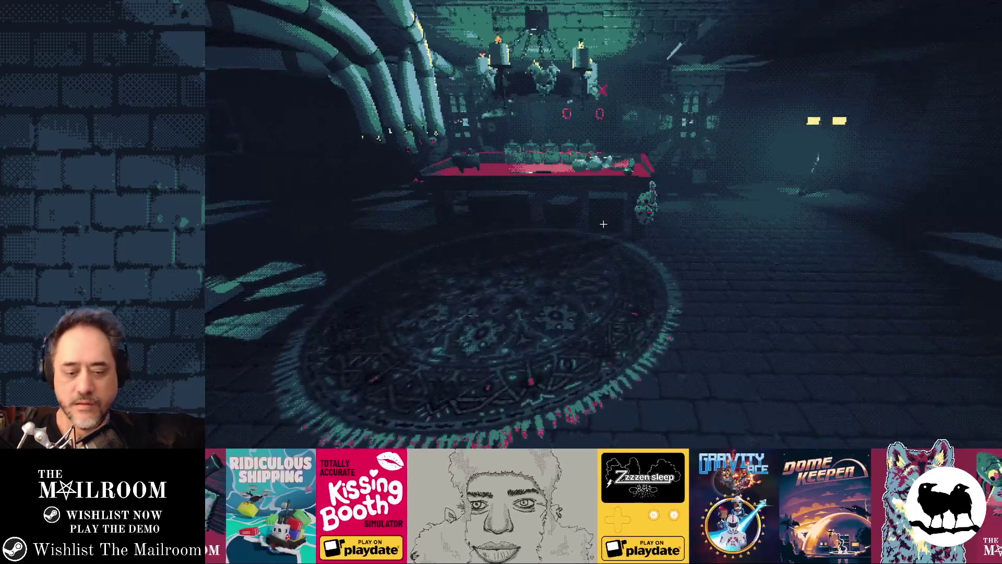
{"action": "key", "text": "F8"}
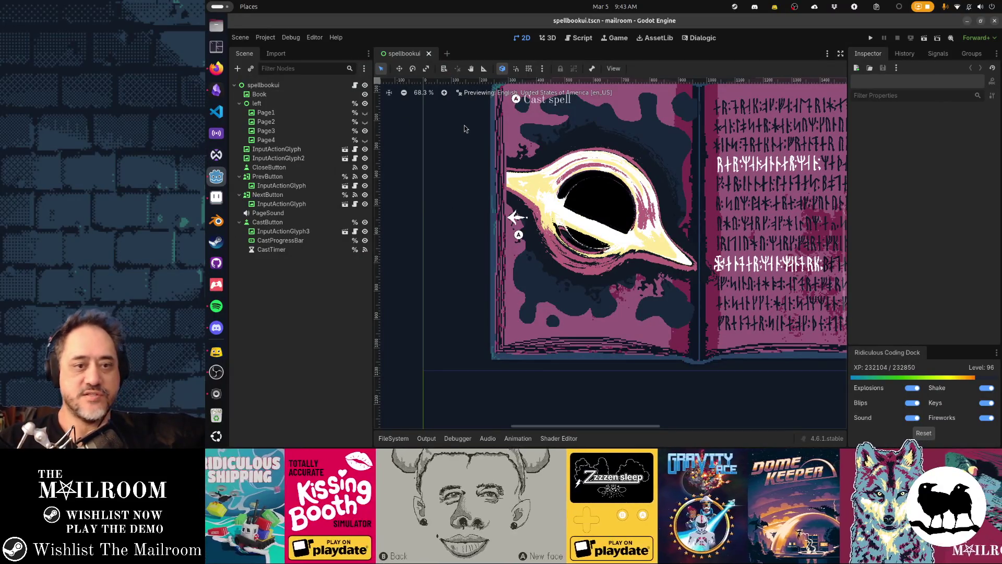
{"action": "key", "text": "ctrl+alt+t"}
{"action": "left_click_drag", "start_coordinate": [590, 122], "coordinate": [580, 108]}
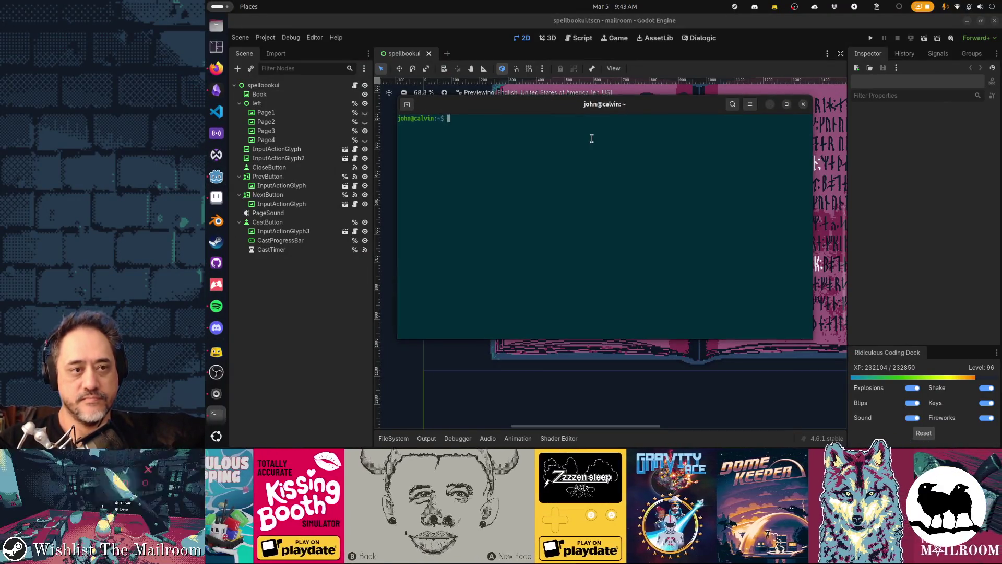
{"action": "key", "text": "ctrl+shift+t"}
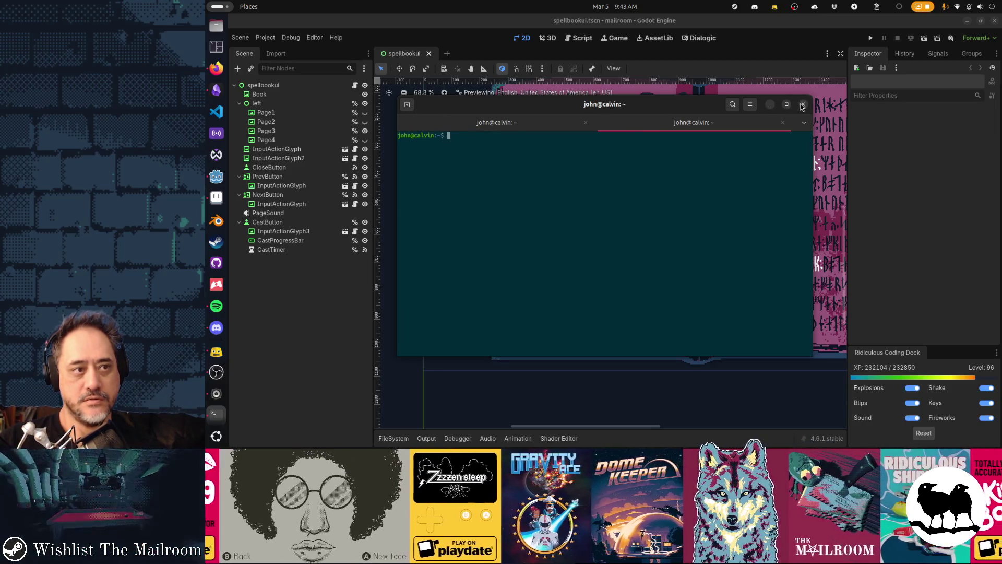
{"action": "left_click", "coordinate": [407, 106]}
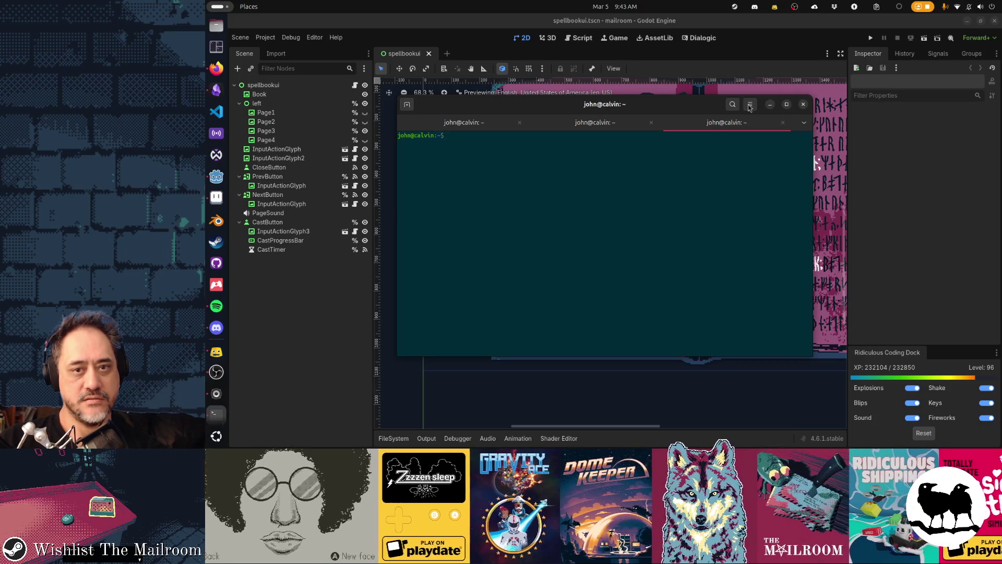
{"action": "left_click", "coordinate": [418, 91]}
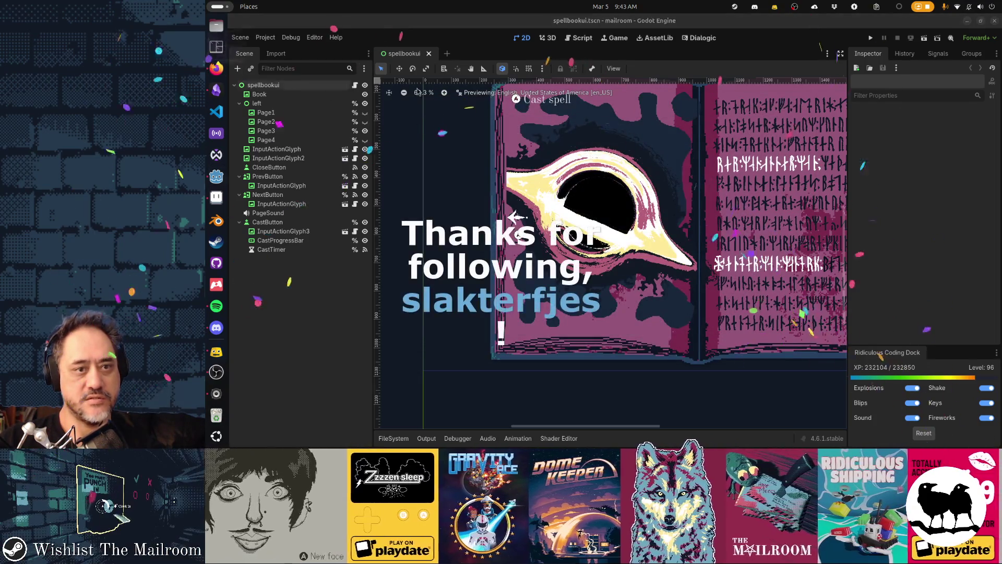
{"action": "key", "text": "F12"}
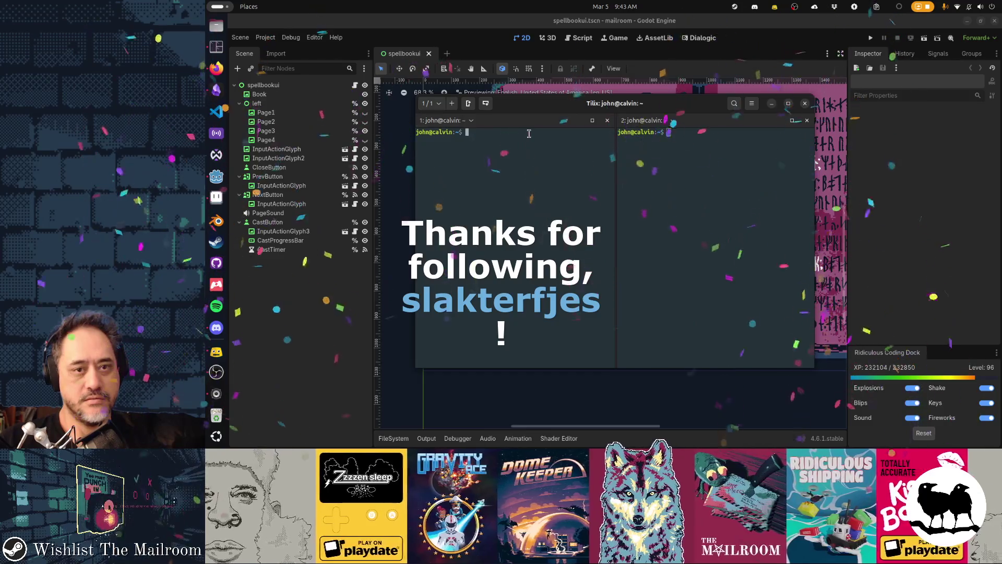
{"action": "key", "text": "ctrl+alt+d"}
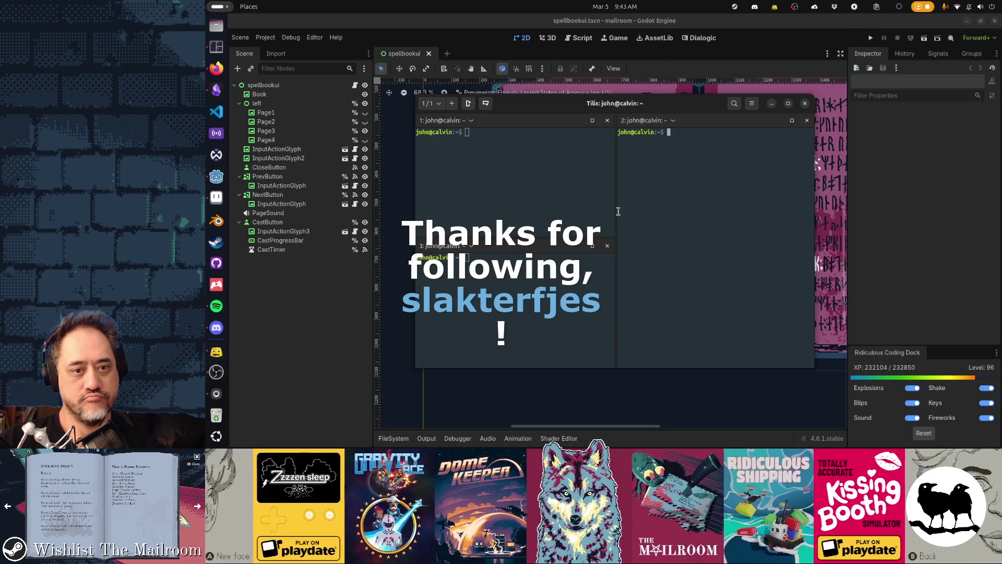
{"action": "left_click_drag", "start_coordinate": [617, 211], "coordinate": [655, 205]}
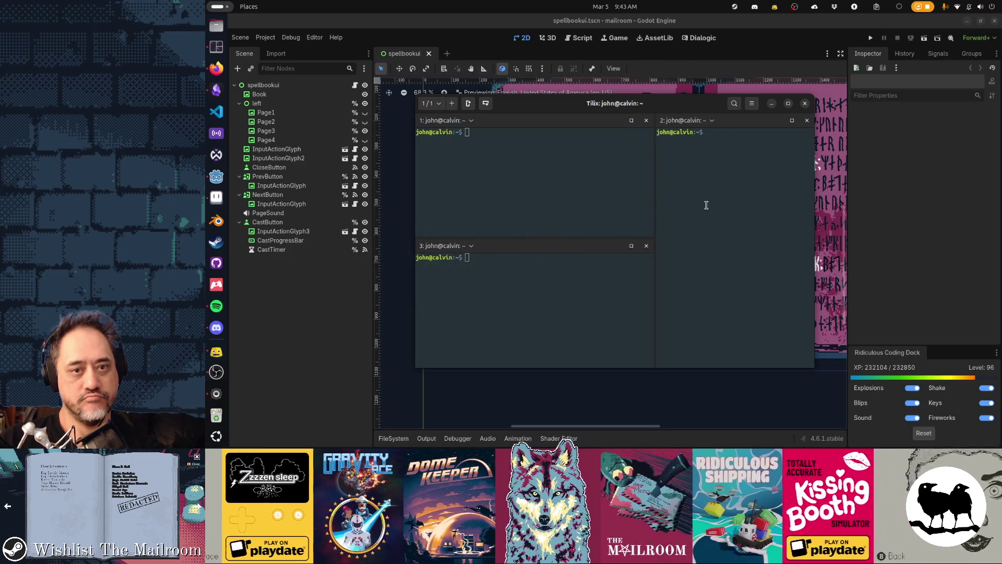
{"action": "type", "text": "t"}
{"action": "key", "text": "Return"}
{"action": "key", "text": "ctrl+d"}
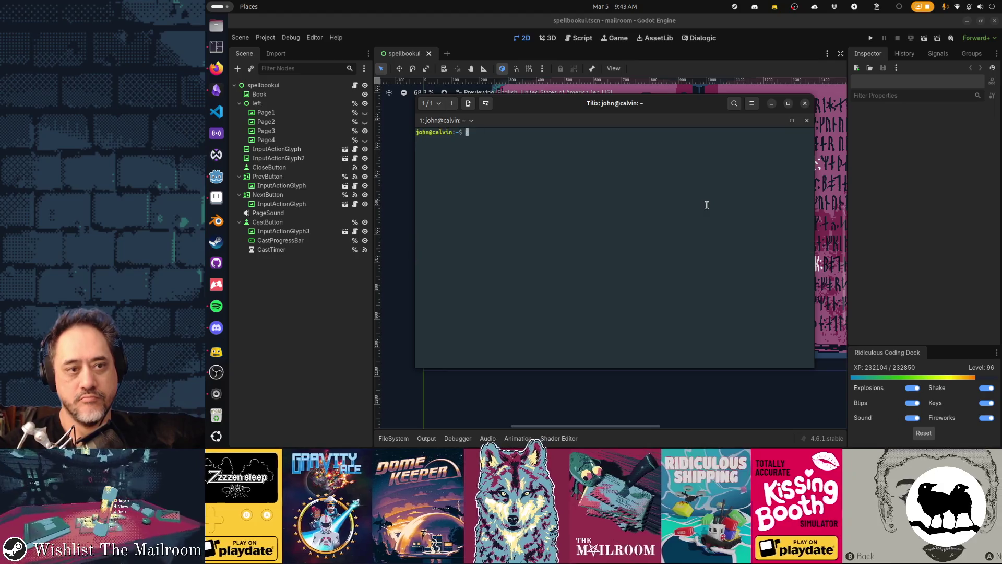
{"action": "type", "text": "ne"}
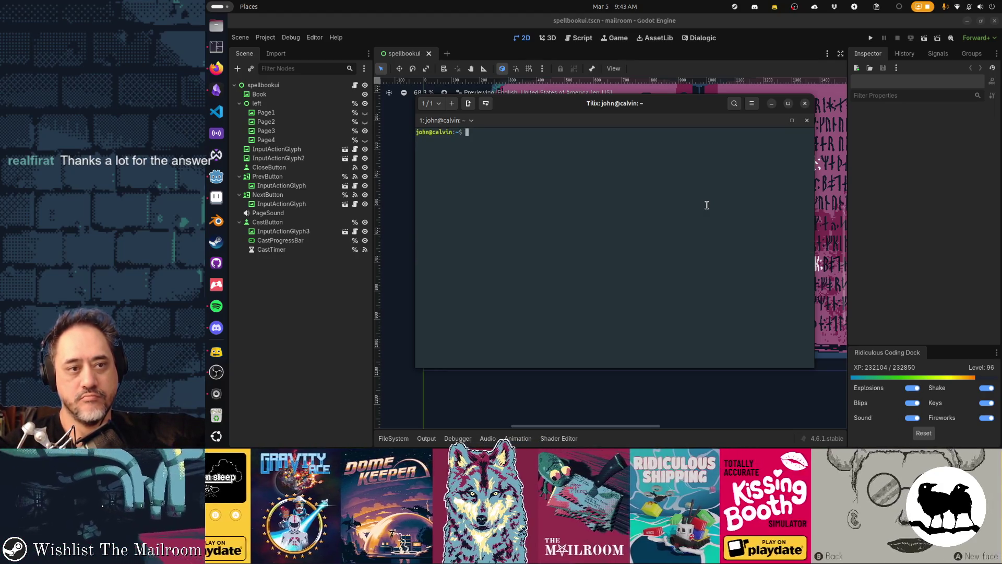
{"action": "type", "text": "t"}
{"action": "key", "text": "Return"}
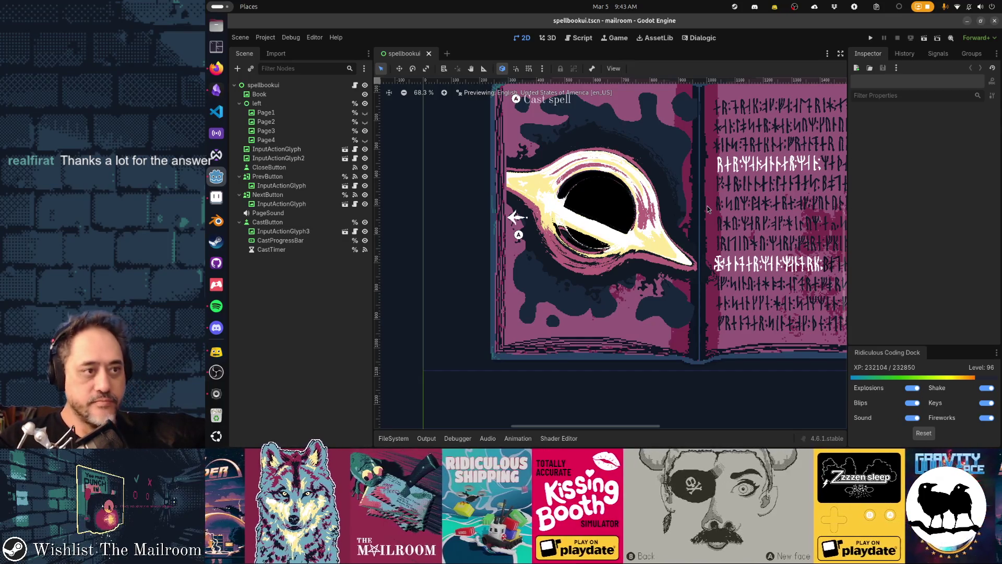
Step: Save the spellbook scene after briefly opening a terminal, then open a new Firefox tab
{"action": "left_click", "coordinate": [216, 46]}
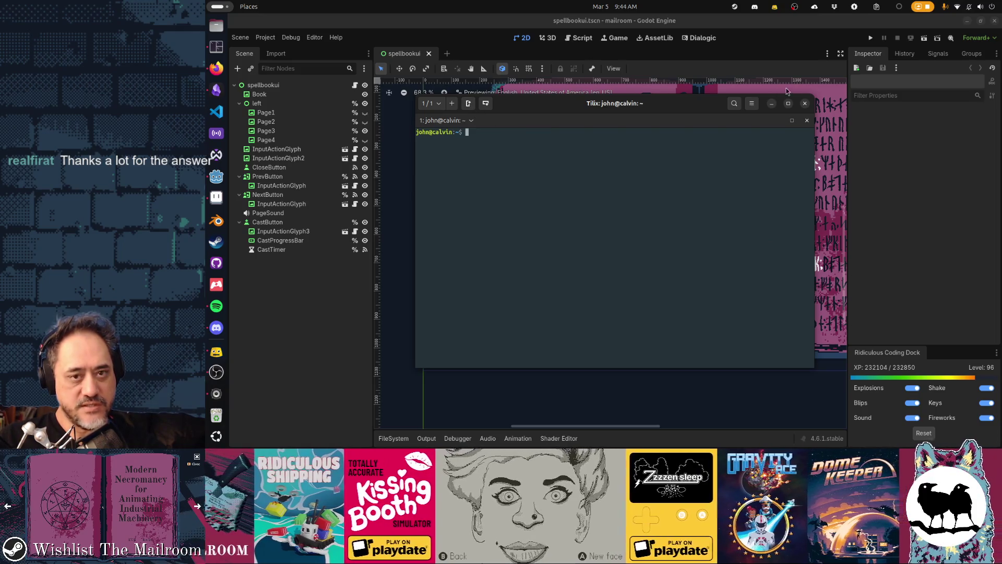
{"action": "left_click", "coordinate": [804, 102]}
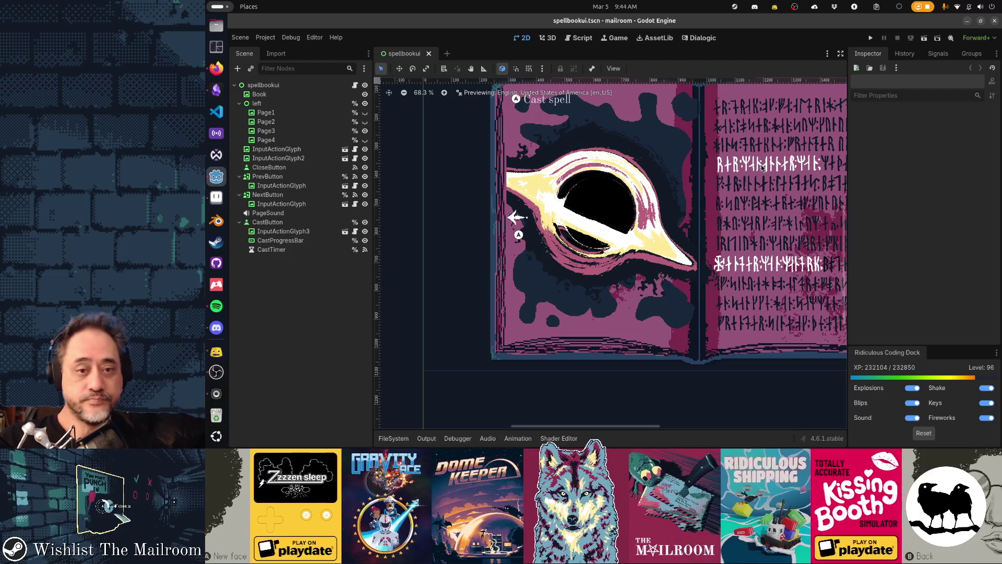
{"action": "scroll", "coordinate": [756, 191], "scroll_direction": "down", "scroll_amount": 3}
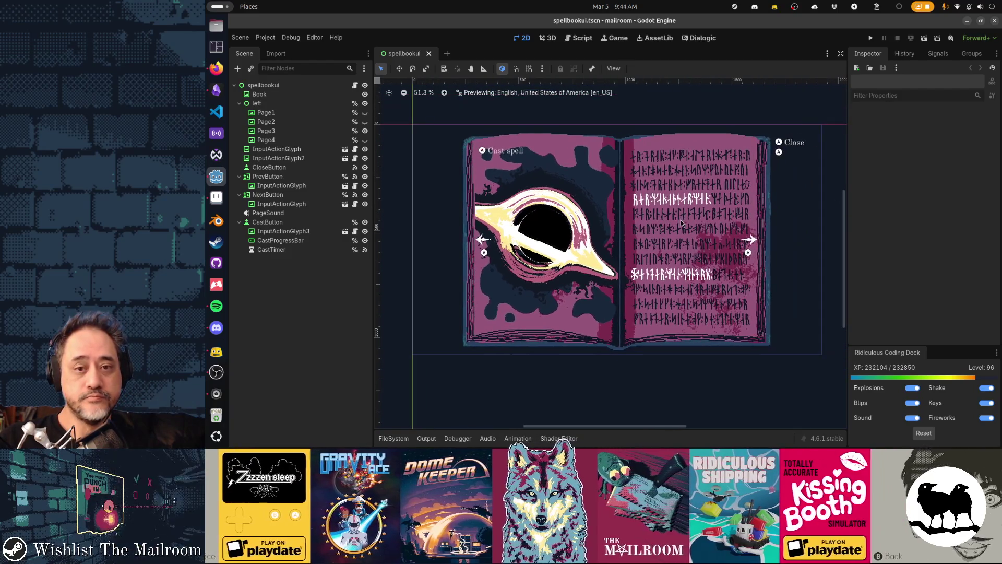
{"action": "key", "text": "ctrl+s"}
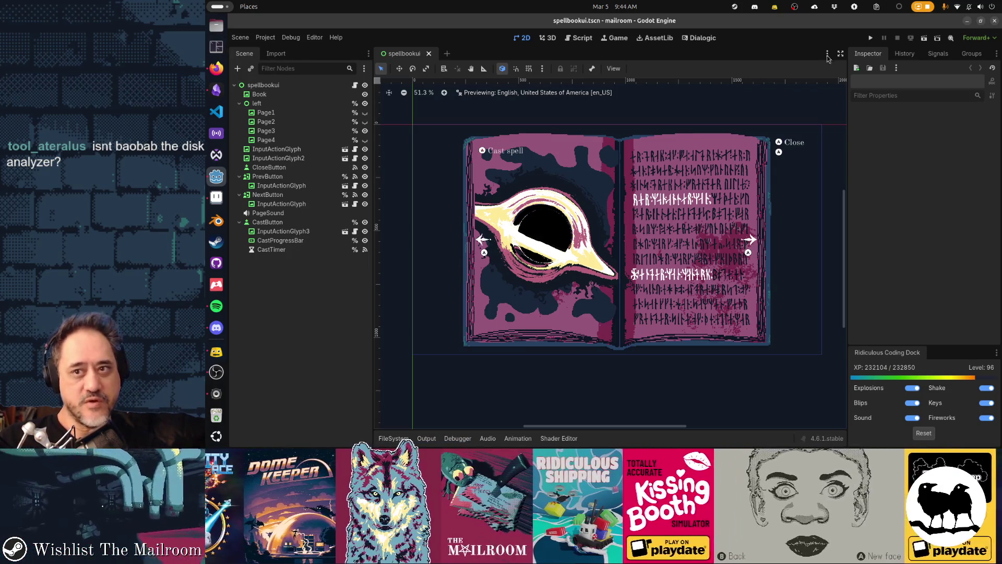
{"action": "left_click", "coordinate": [216, 68]}
{"action": "key", "text": "ctrl+t"}
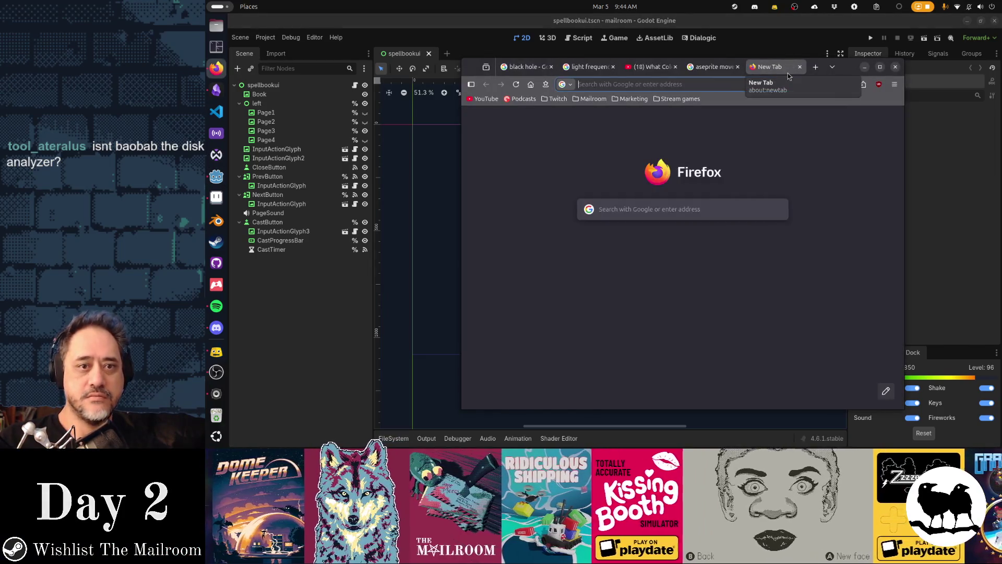
Step: Search Google for 'baobab ssh split manager' and open the r/sysadmin thread on managing ssh sessions
{"action": "type", "text": "baobab "}
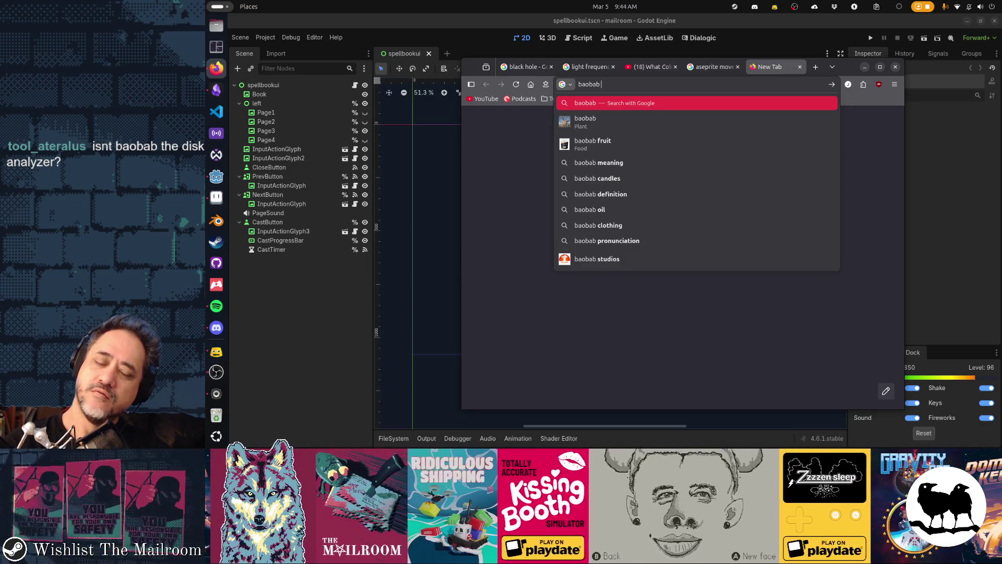
{"action": "type", "text": "ssh "}
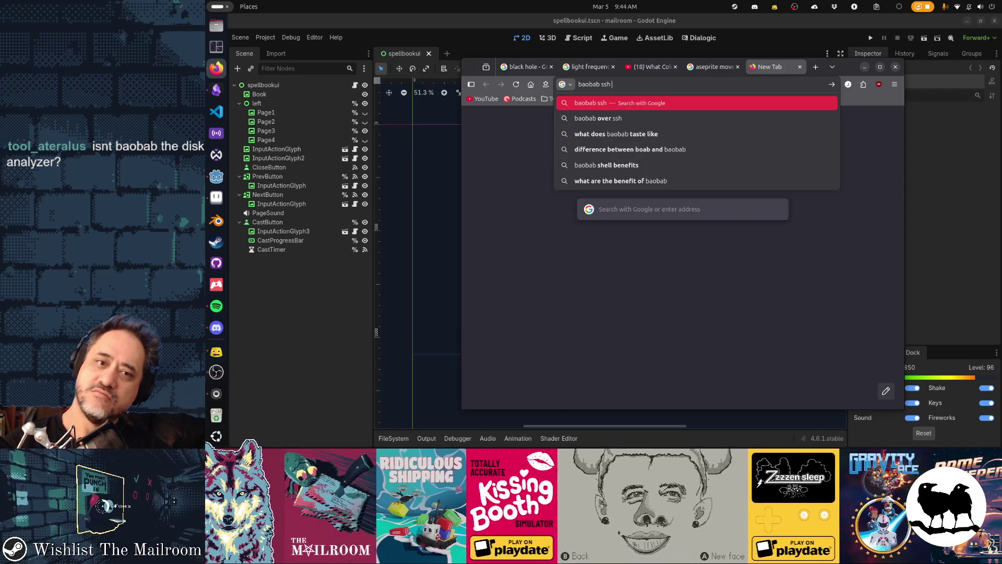
{"action": "type", "text": "window"}
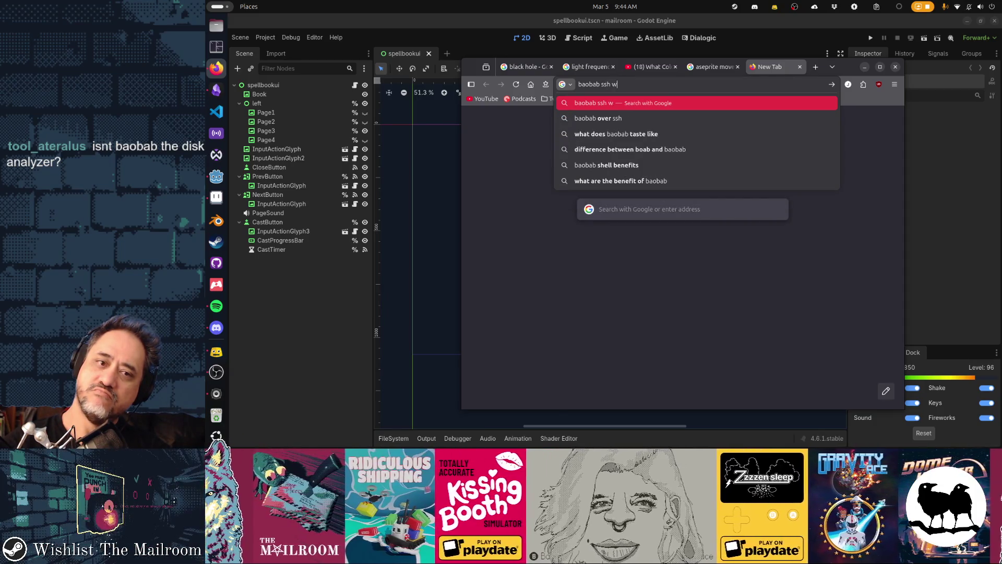
{"action": "key", "text": "BackSpace"}
{"action": "key", "text": "BackSpace"}
{"action": "key", "text": "BackSpace"}
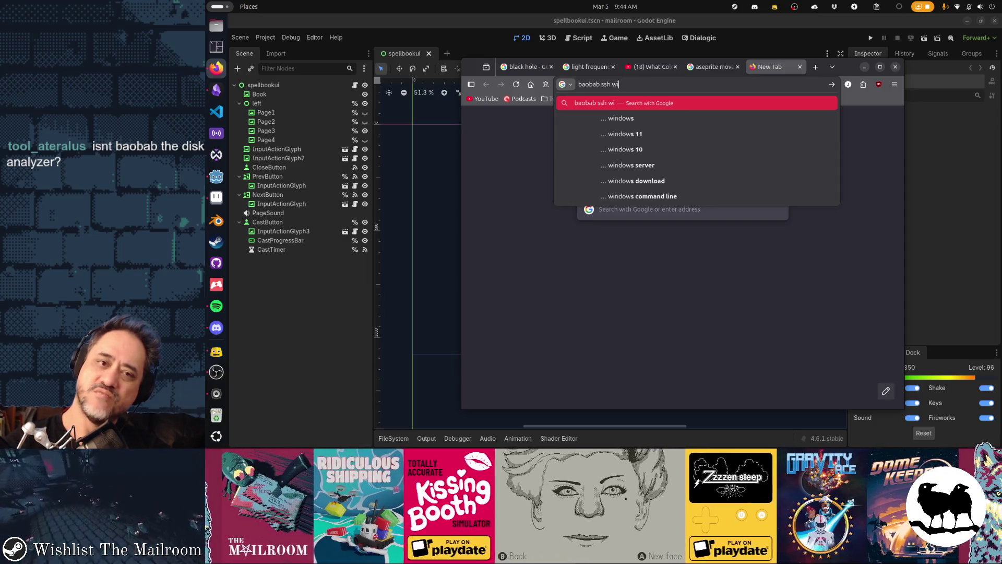
{"action": "type", "text": "split manager"}
{"action": "key", "text": "Return"}
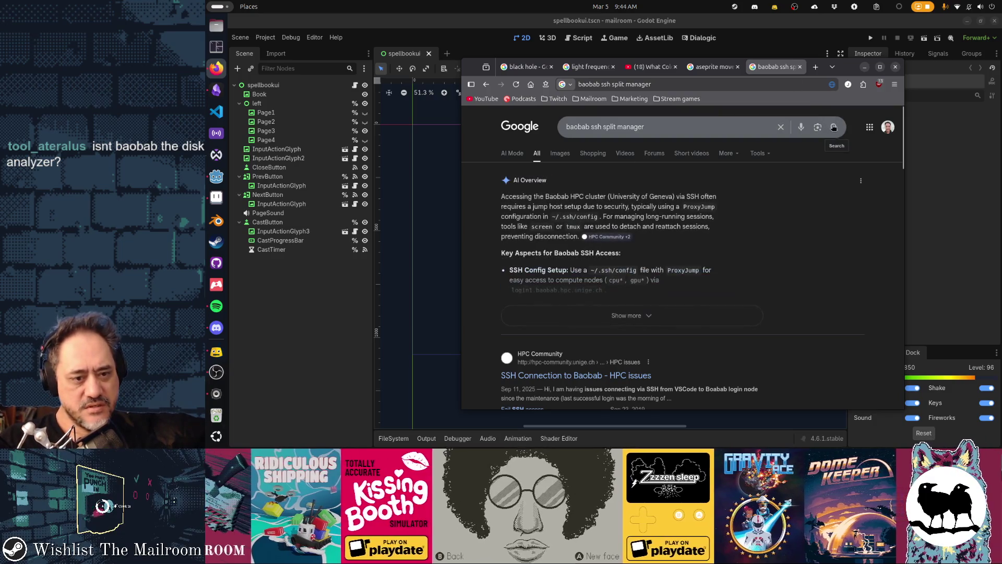
{"action": "scroll", "coordinate": [751, 236], "scroll_direction": "down", "scroll_amount": 5}
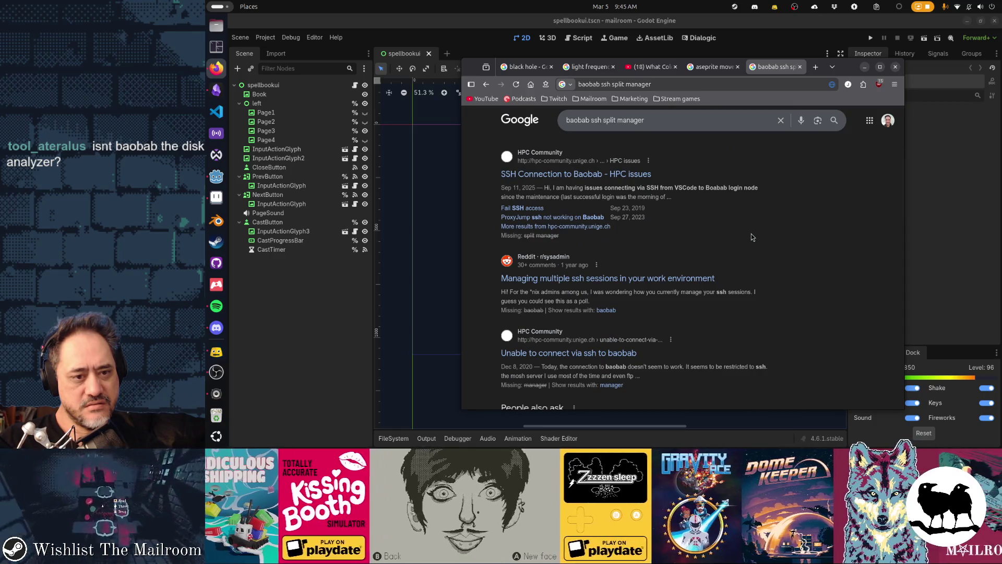
{"action": "left_click", "coordinate": [699, 279]}
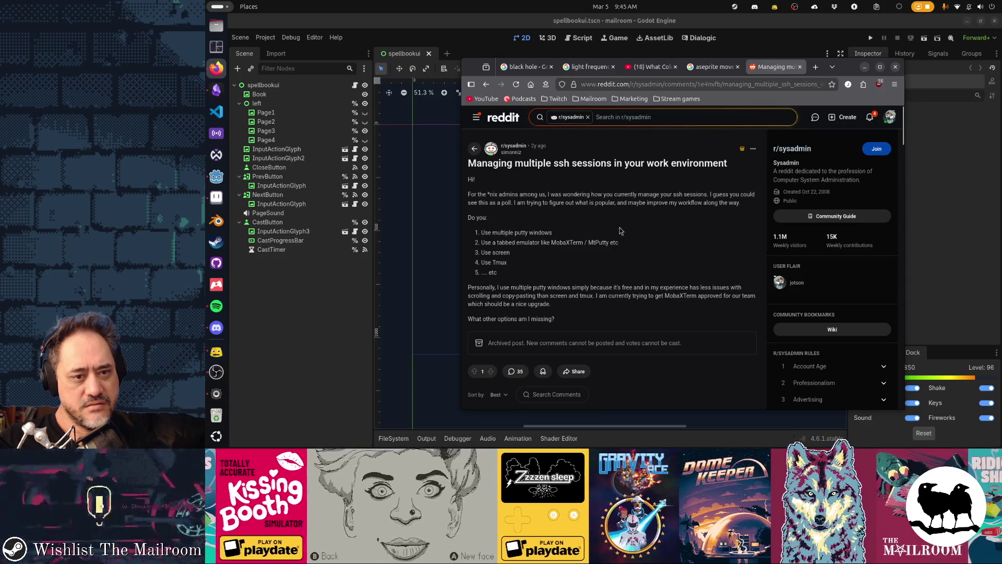
Step: Read through the Reddit thread's comments, then go back to the Google results and edit the query
{"action": "scroll", "coordinate": [618, 254], "scroll_direction": "down", "scroll_amount": 5}
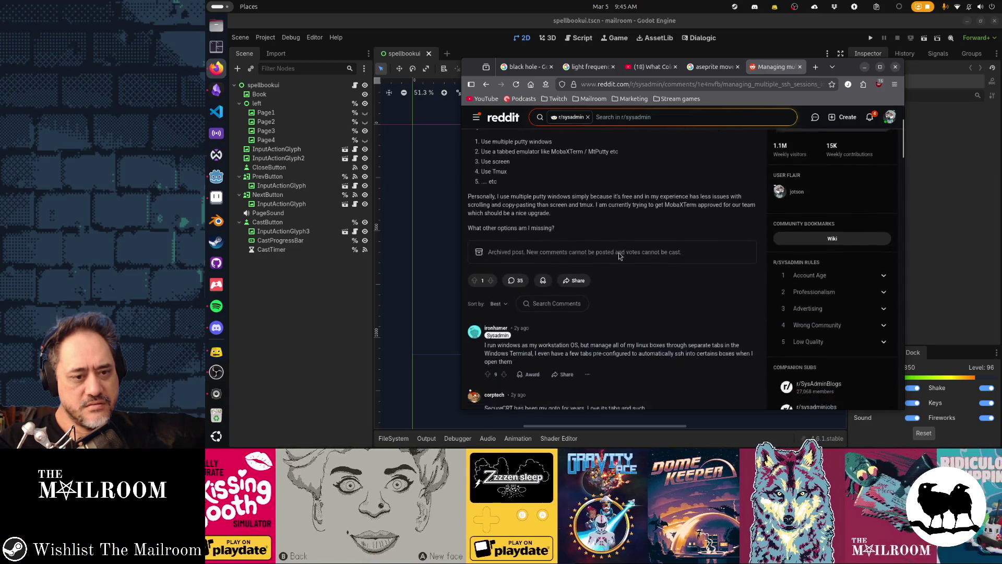
{"action": "scroll", "coordinate": [698, 260], "scroll_direction": "down", "scroll_amount": 2}
{"action": "scroll", "coordinate": [698, 260], "scroll_direction": "down", "scroll_amount": 5}
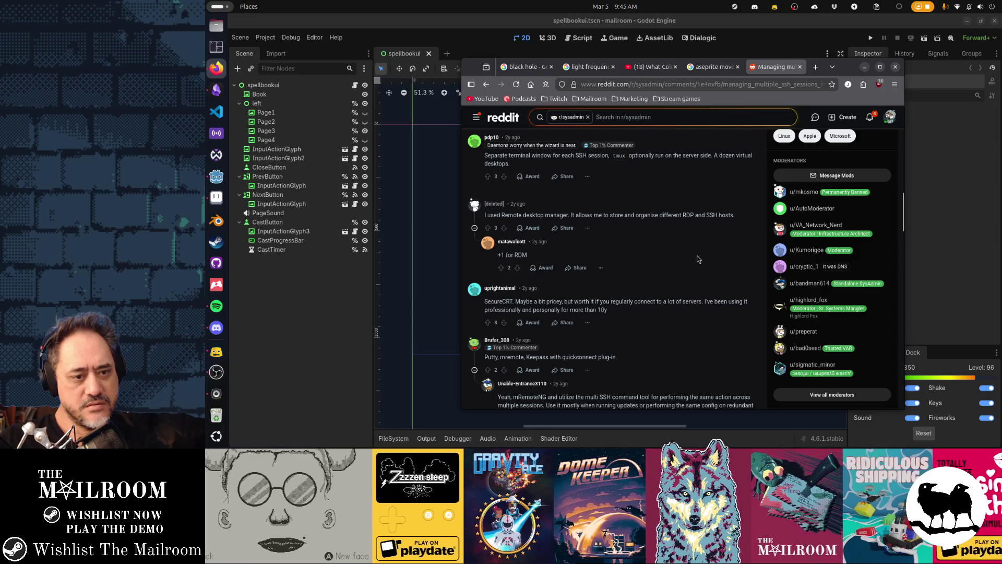
{"action": "scroll", "coordinate": [698, 259], "scroll_direction": "down", "scroll_amount": 5}
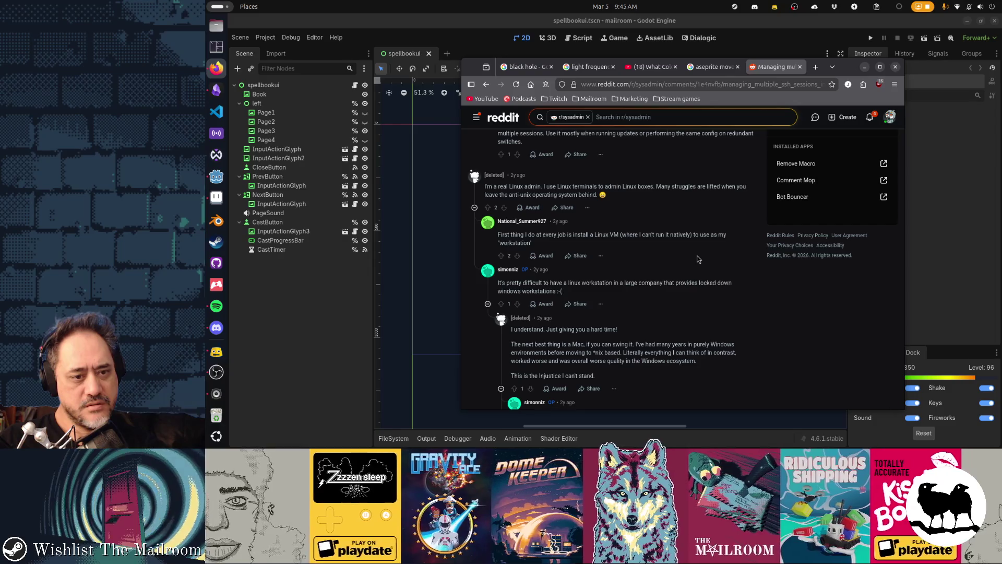
{"action": "scroll", "coordinate": [698, 259], "scroll_direction": "down", "scroll_amount": 2}
{"action": "scroll", "coordinate": [696, 254], "scroll_direction": "down", "scroll_amount": 3}
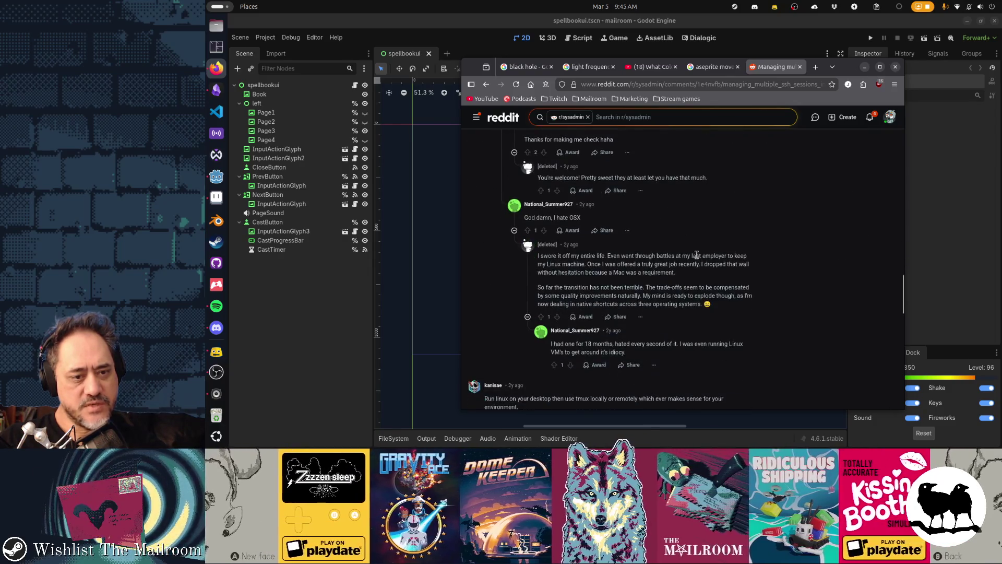
{"action": "scroll", "coordinate": [696, 255], "scroll_direction": "down", "scroll_amount": 3}
{"action": "scroll", "coordinate": [698, 259], "scroll_direction": "down", "scroll_amount": 3}
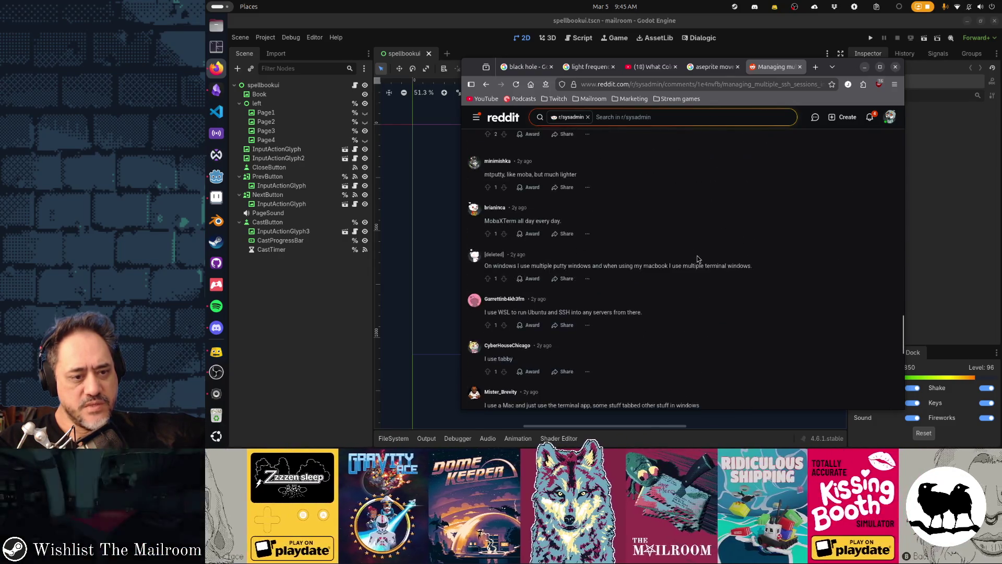
{"action": "scroll", "coordinate": [697, 259], "scroll_direction": "down", "scroll_amount": 2}
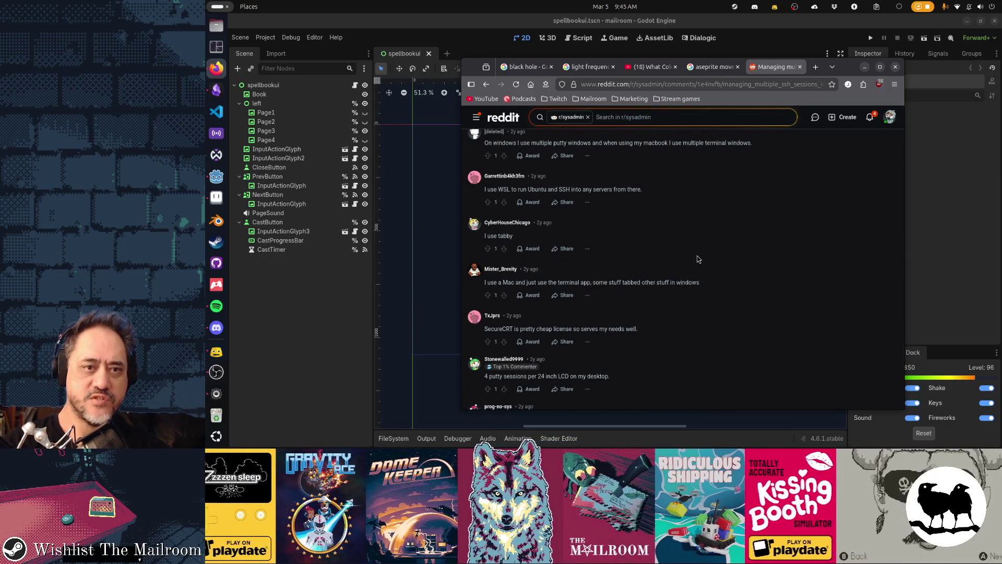
{"action": "key", "text": "alt+Left"}
{"action": "left_click", "coordinate": [692, 124]}
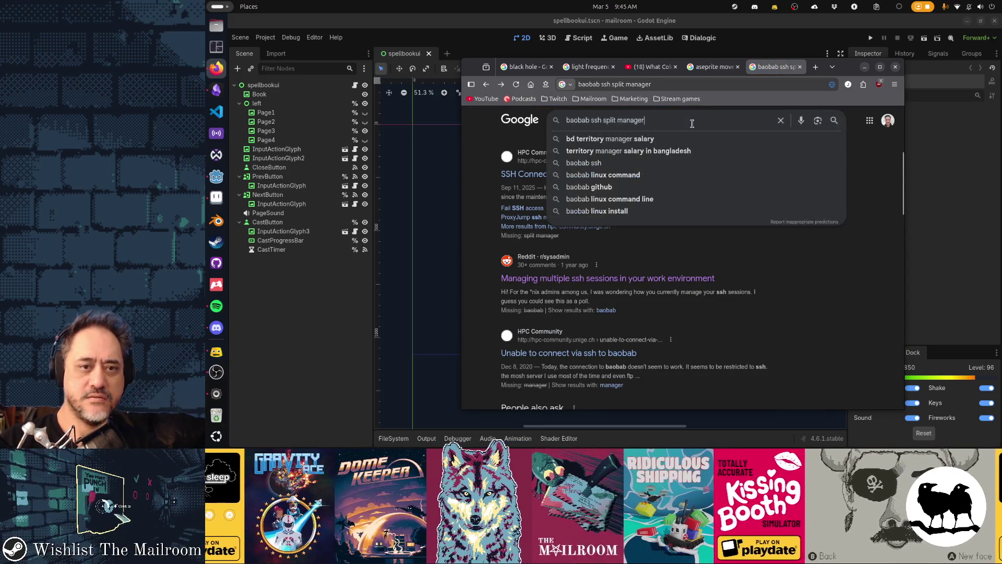
Step: Refine the search to 'linux ssh split terminal manager' and run it
{"action": "key", "text": "Home"}
{"action": "type", "text": "linux"}
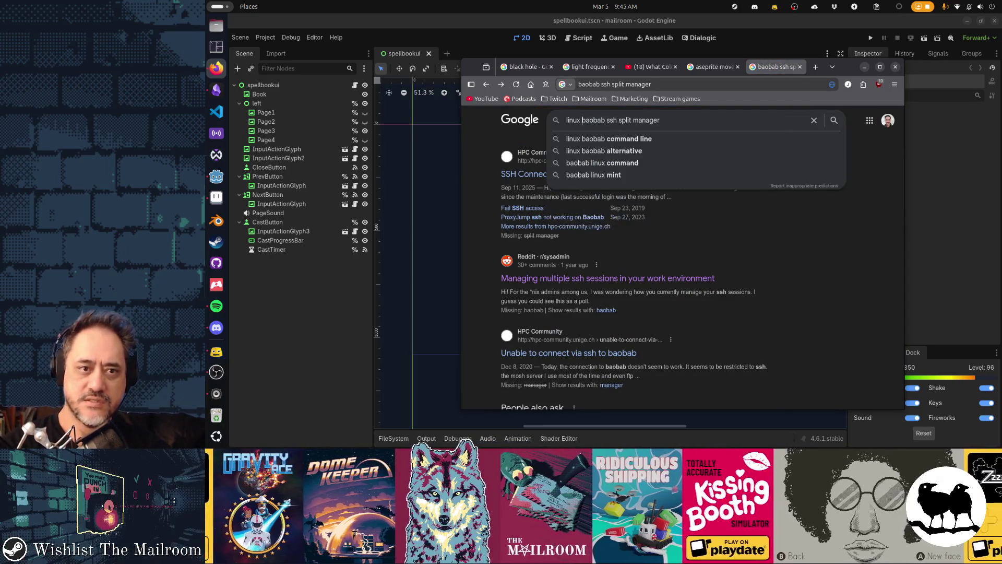
{"action": "key", "text": "ctrl+shift+Right"}
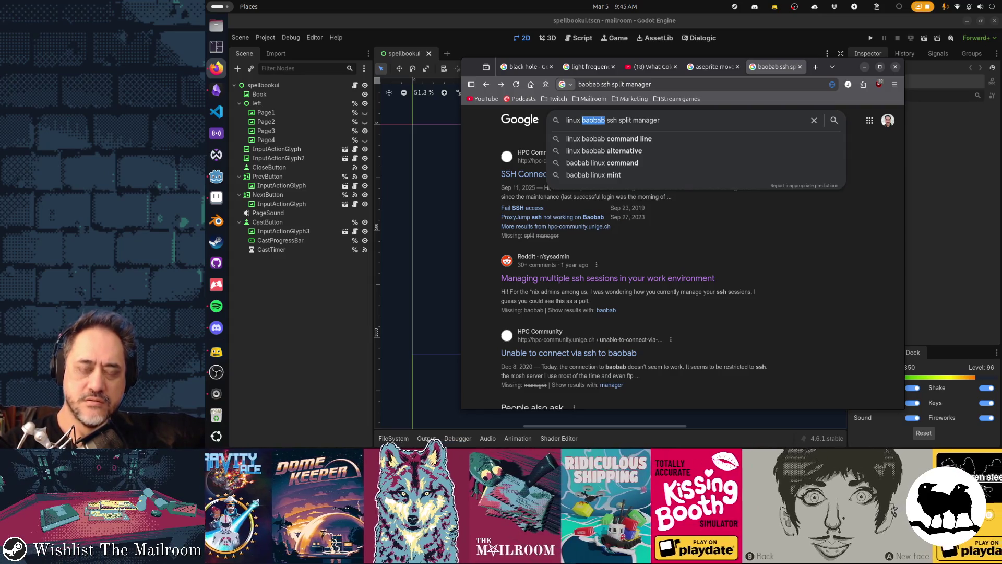
{"action": "key", "text": "BackSpace"}
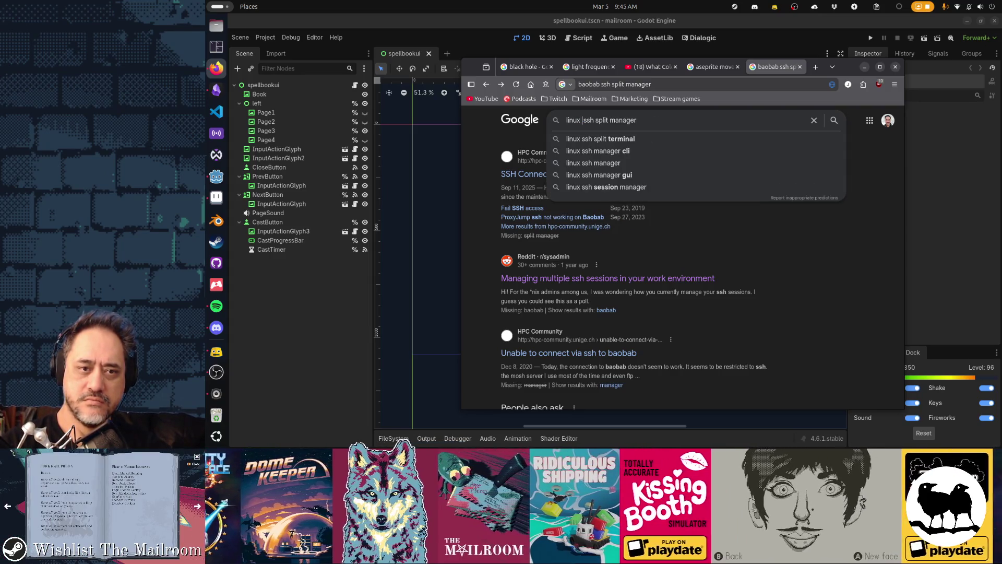
{"action": "key", "text": "Delete"}
{"action": "key", "text": "ctrl+Right"}
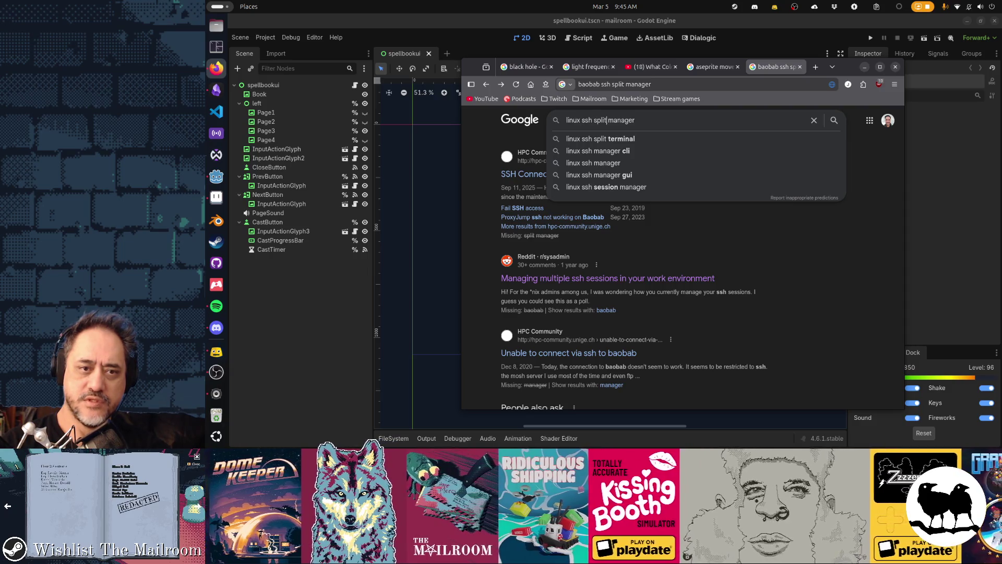
{"action": "type", "text": "terminal"}
{"action": "key", "text": "Return"}
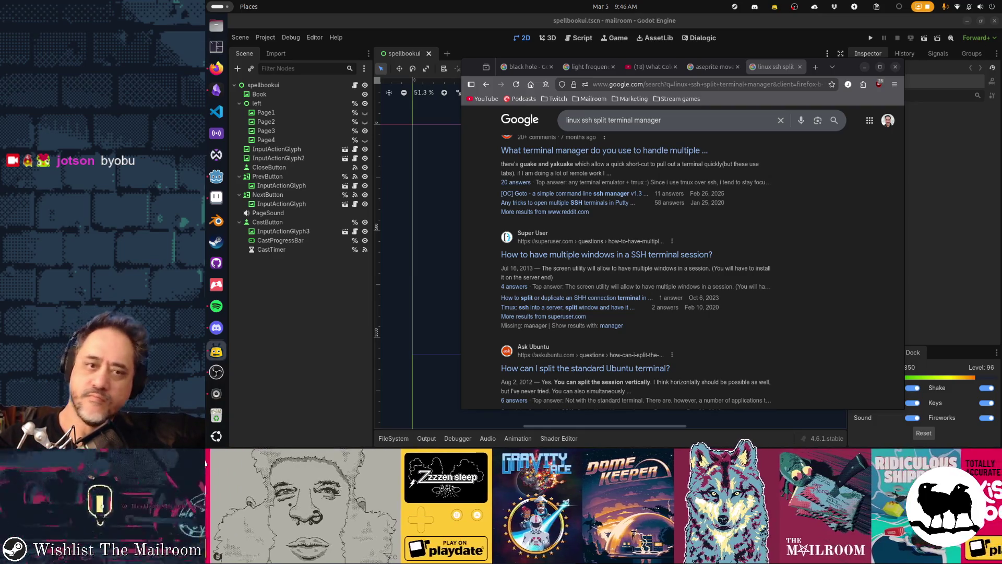
Step: Replace the query with 'byobu' and search for it
{"action": "triple_click", "coordinate": [725, 120]}
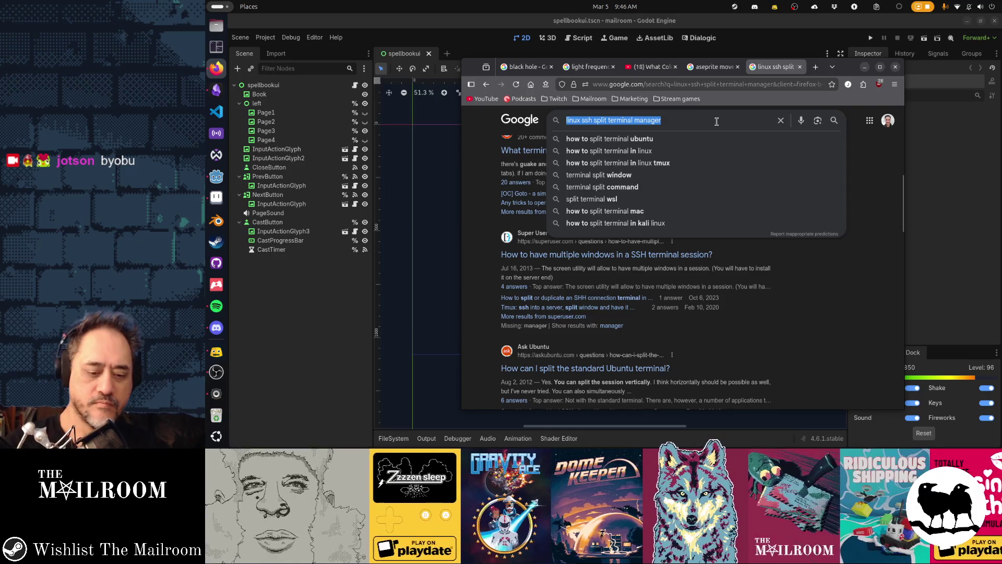
{"action": "type", "text": "byobu"}
{"action": "key", "text": "Return"}
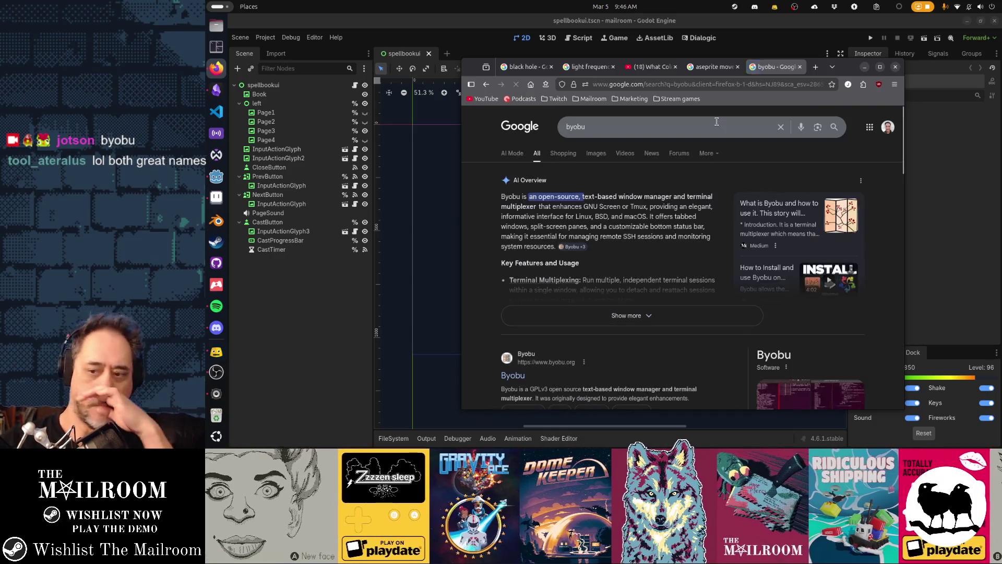
Step: Open the official Byobu website from the results and read through it
{"action": "scroll", "coordinate": [526, 271], "scroll_direction": "down", "scroll_amount": 4}
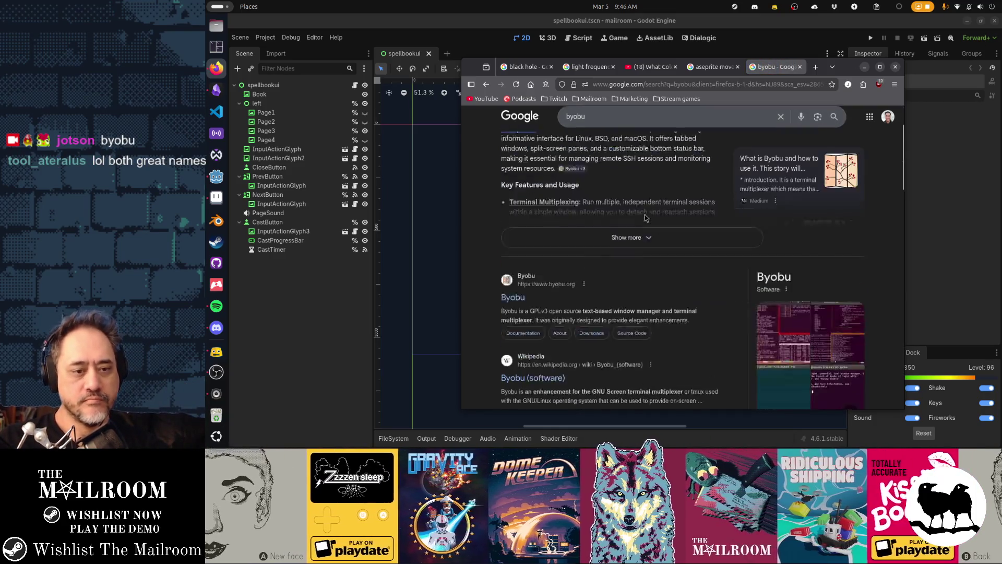
{"action": "left_click", "coordinate": [514, 275]}
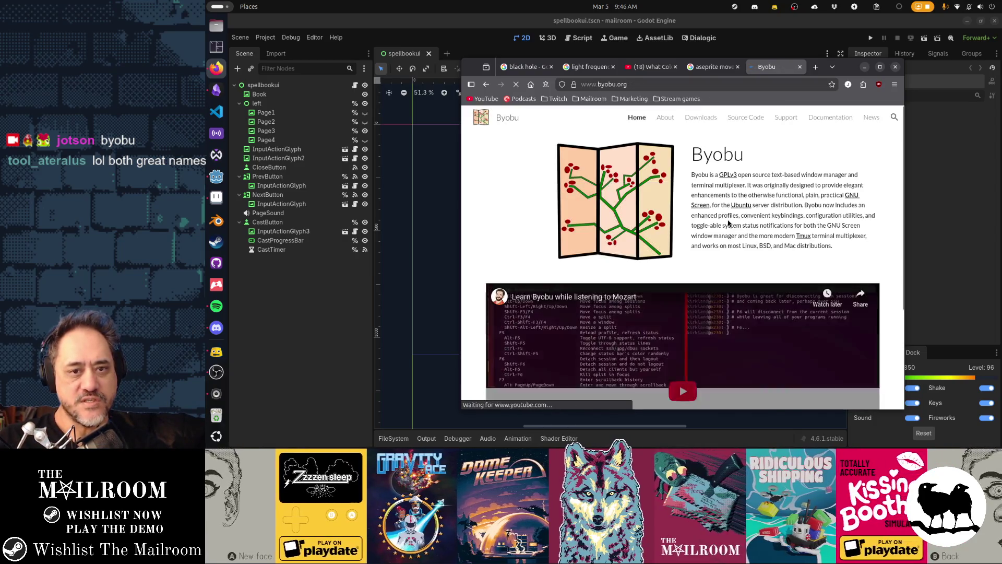
{"action": "scroll", "coordinate": [802, 213], "scroll_direction": "down", "scroll_amount": 3}
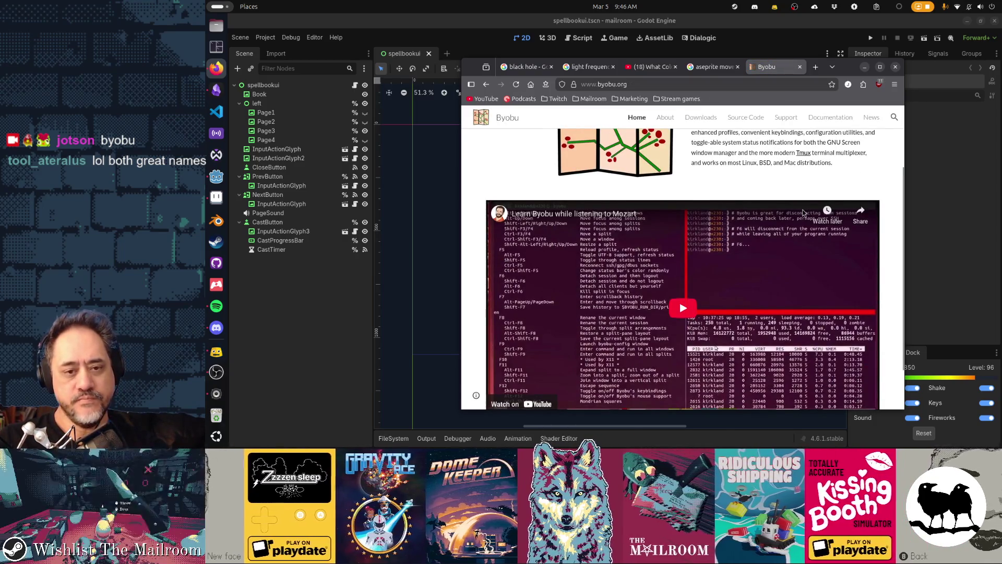
{"action": "scroll", "coordinate": [762, 181], "scroll_direction": "up", "scroll_amount": 3}
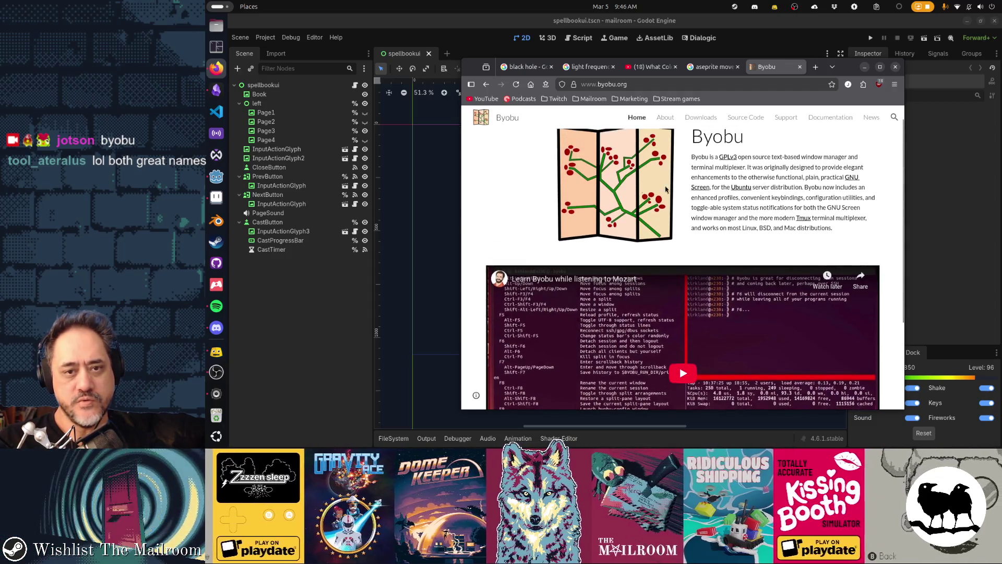
{"action": "scroll", "coordinate": [812, 189], "scroll_direction": "down", "scroll_amount": 3}
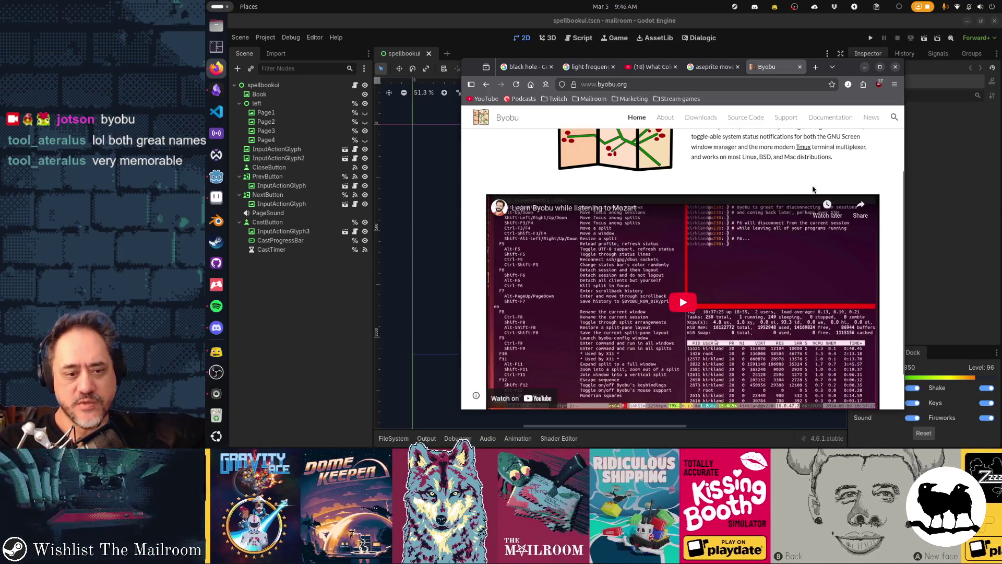
{"action": "scroll", "coordinate": [813, 189], "scroll_direction": "down", "scroll_amount": 2}
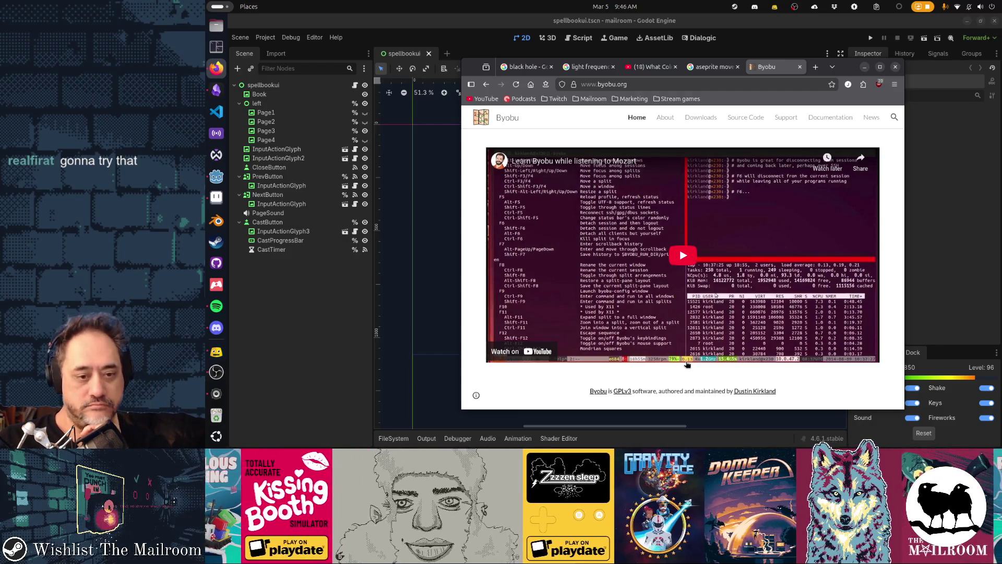
Step: Reopen the earlier Google results for 'aseprite move circle while drawing it' from the address-bar suggestions
{"action": "scroll", "coordinate": [687, 365], "scroll_direction": "up", "scroll_amount": 5}
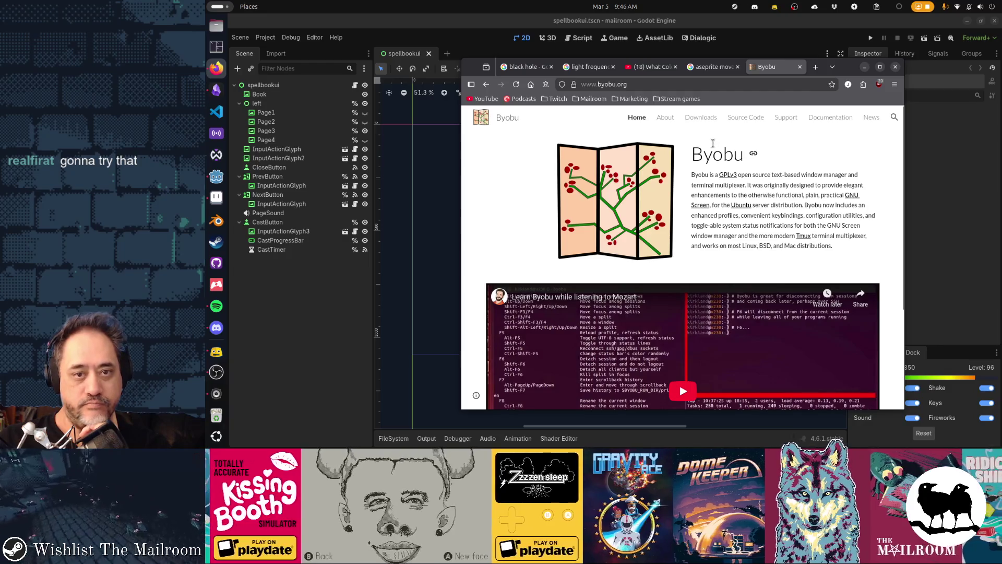
{"action": "left_click_drag", "start_coordinate": [693, 157], "coordinate": [746, 156]}
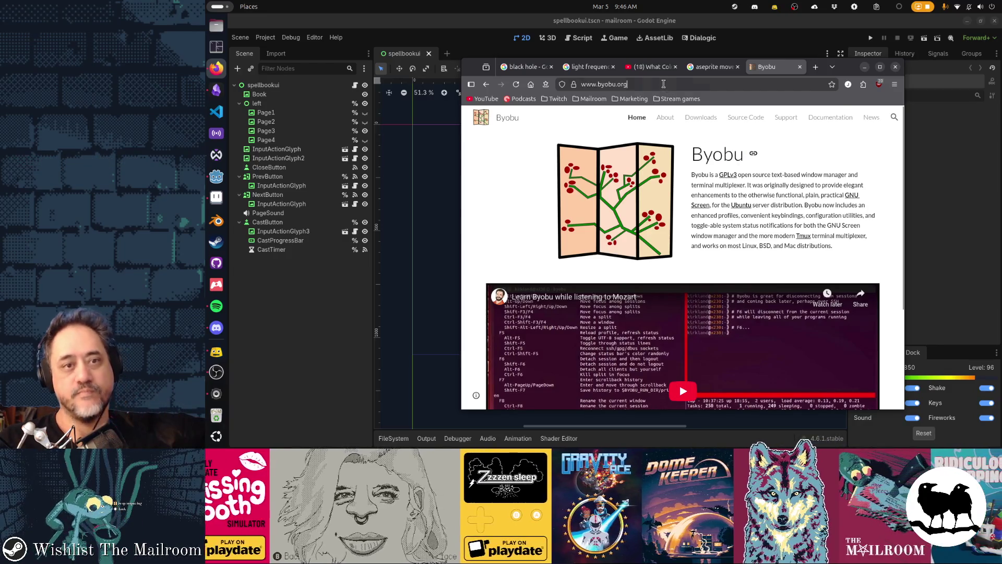
{"action": "left_click", "coordinate": [606, 84]}
{"action": "left_click", "coordinate": [626, 238]}
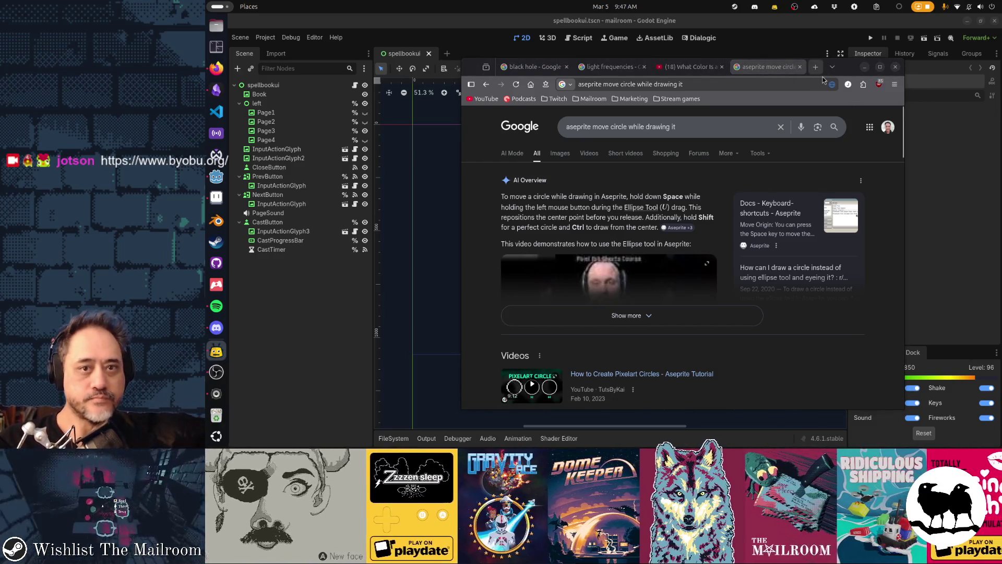
Step: Minimize the browser to bring back Godot's spellbookui.tscn with the black-hole page beside the runes
{"action": "left_click", "coordinate": [865, 67]}
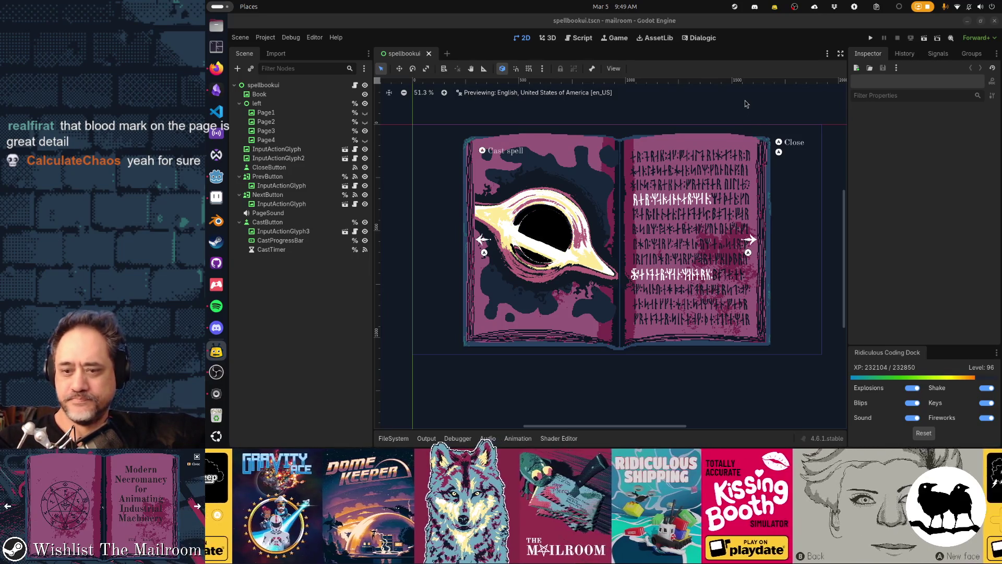
Step: Run the spellbook scene, page from the cover through pages 2, 3 and 4, then close the game
{"action": "left_click", "coordinate": [736, 66]}
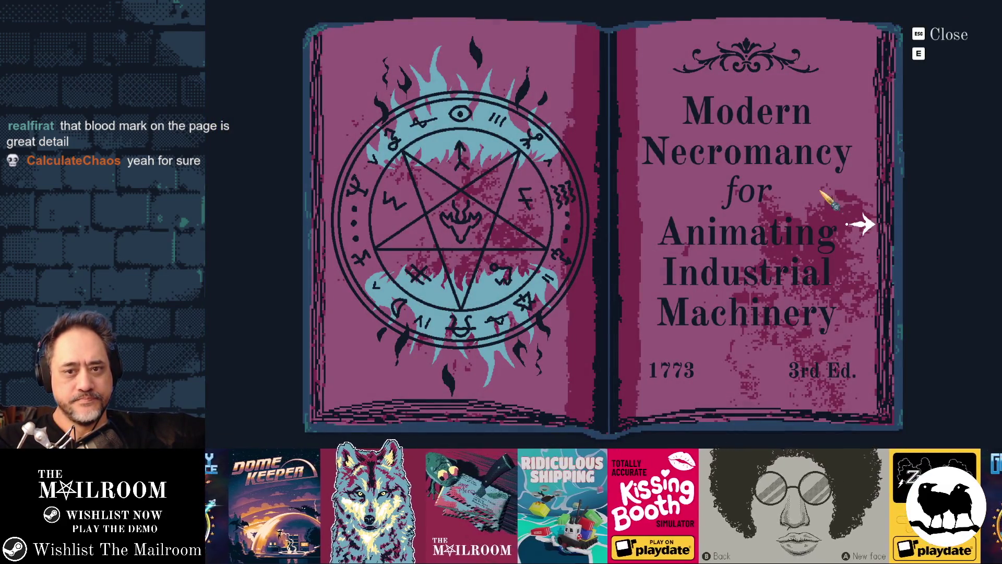
{"action": "left_click", "coordinate": [863, 224]}
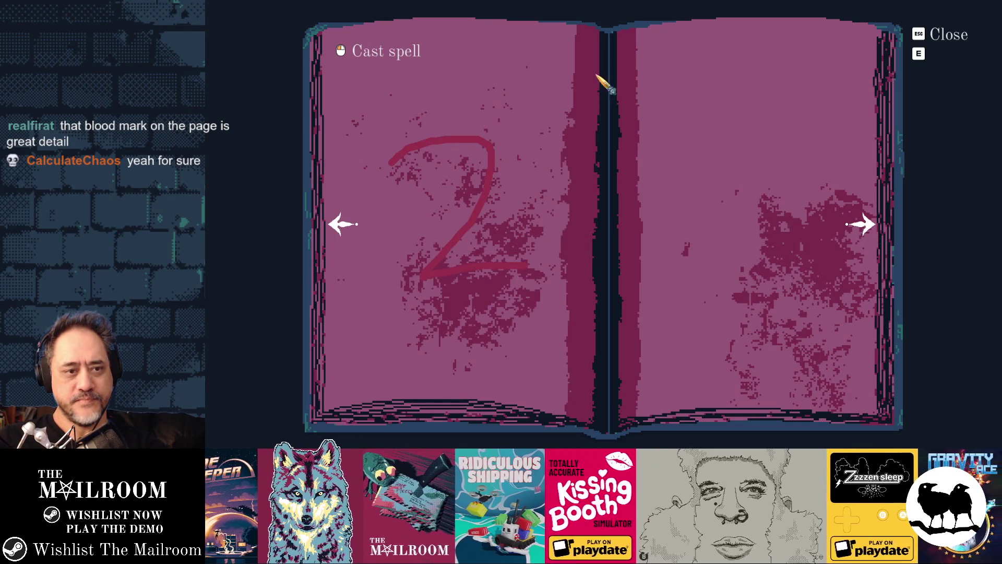
{"action": "left_click", "coordinate": [871, 227]}
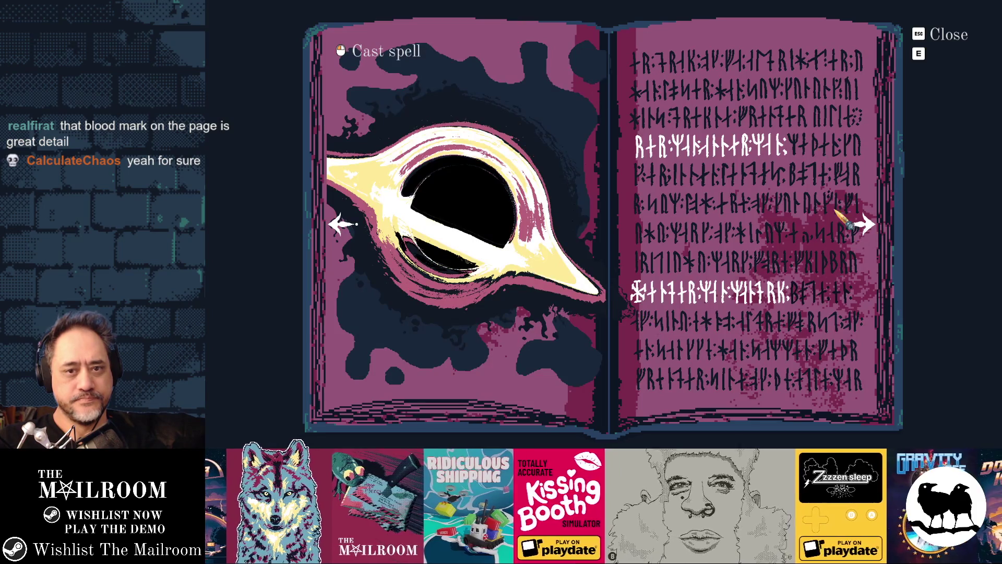
{"action": "left_click", "coordinate": [862, 226]}
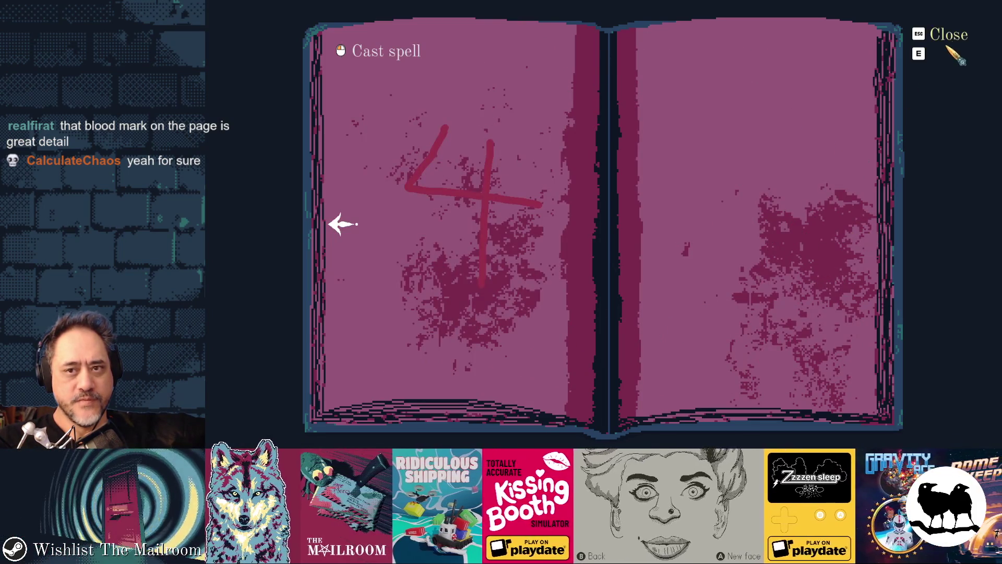
{"action": "left_click", "coordinate": [951, 40]}
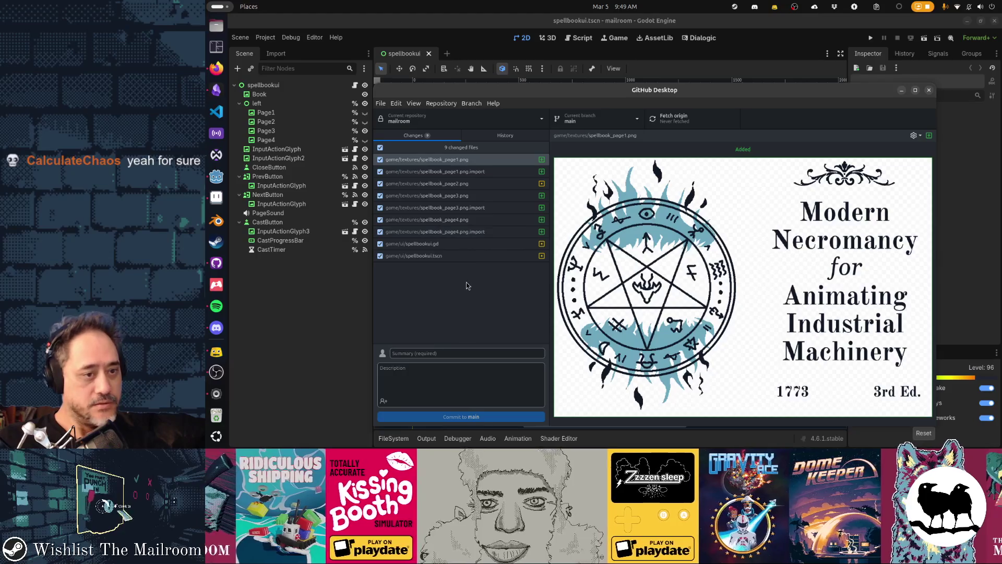
Step: Commit the 9 changed files to main as 'gravity spell' and push to origin
{"action": "left_click", "coordinate": [463, 334]}
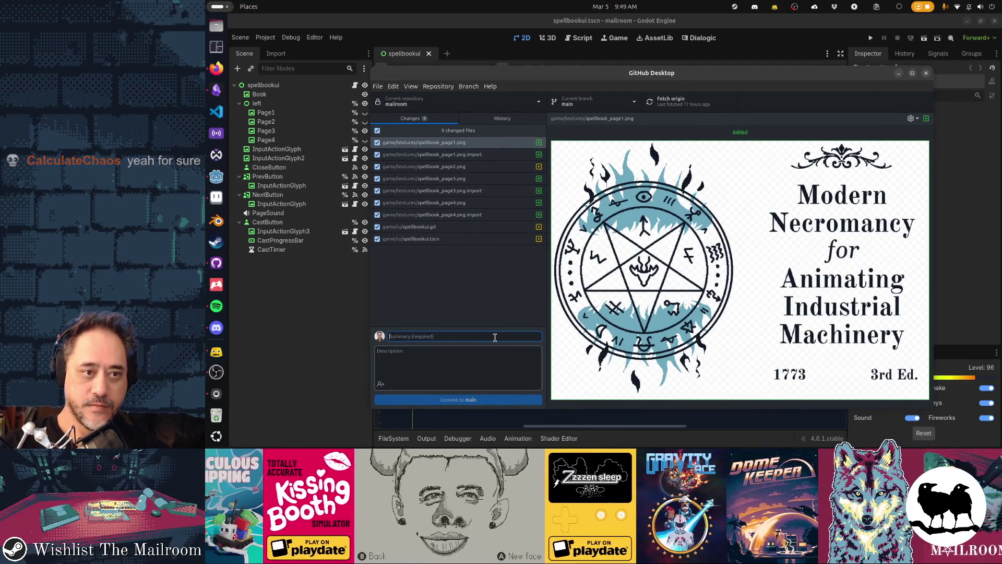
{"action": "type", "text": "gravity spel"}
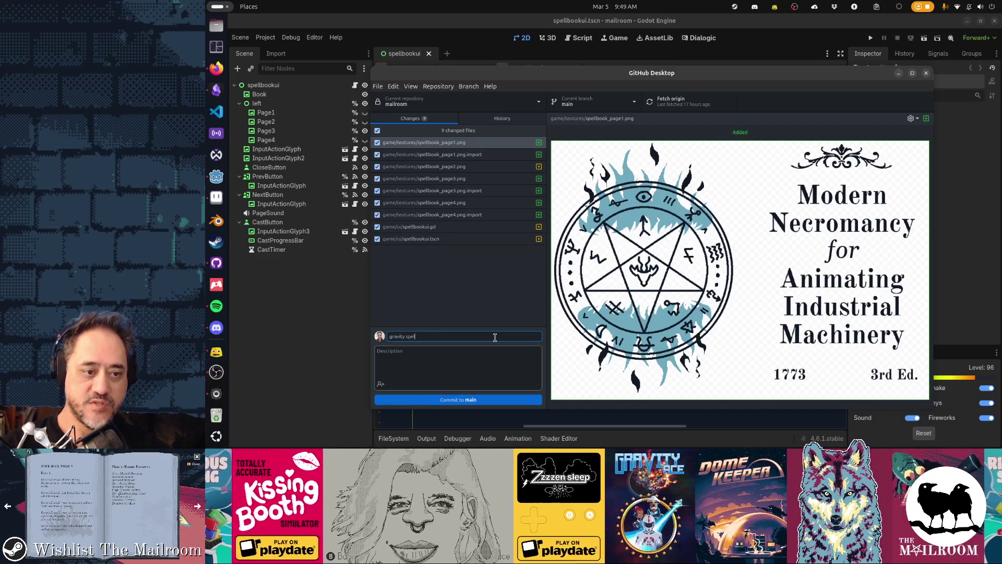
{"action": "left_click", "coordinate": [529, 399]}
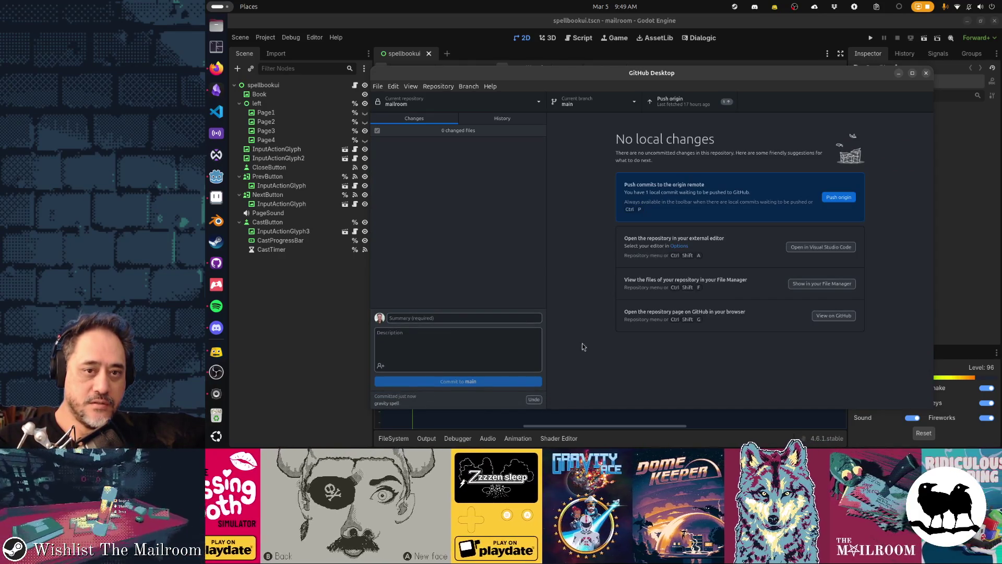
{"action": "left_click", "coordinate": [678, 102]}
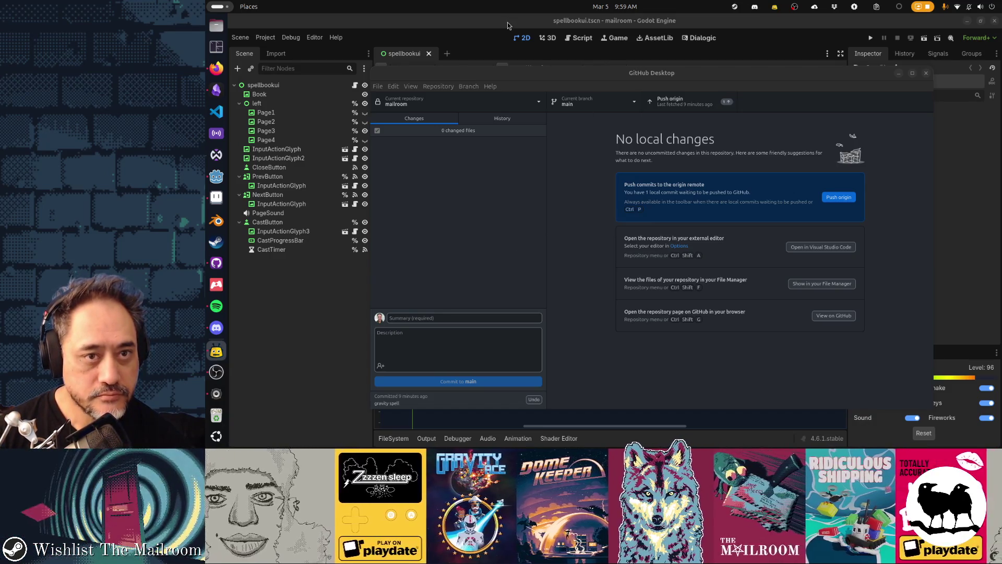
Step: In Godot's Scene dock, hide Page3 and show Page2, then return to the page 3 artwork
{"action": "left_click", "coordinate": [507, 23]}
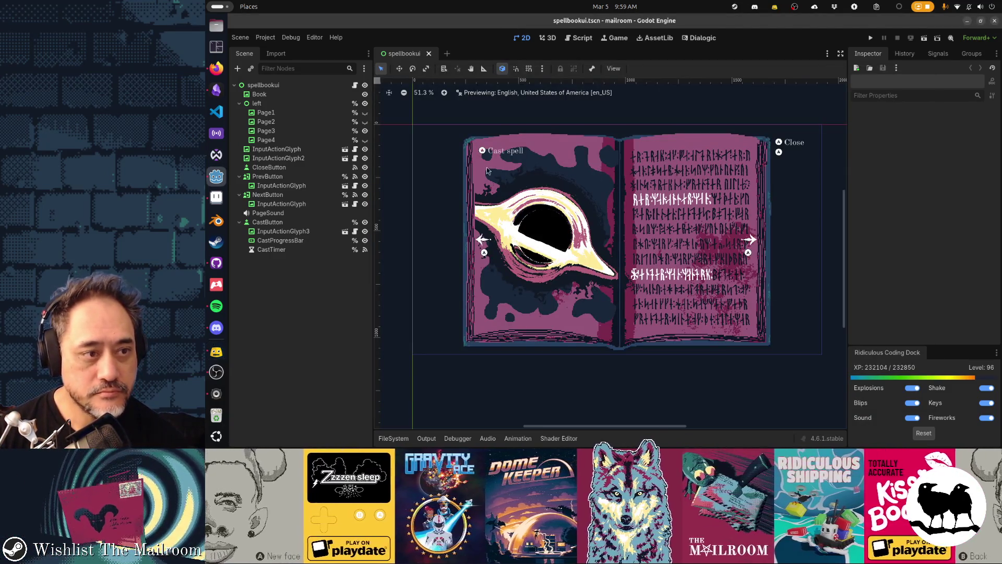
{"action": "left_click", "coordinate": [365, 131]}
{"action": "left_click", "coordinate": [365, 122]}
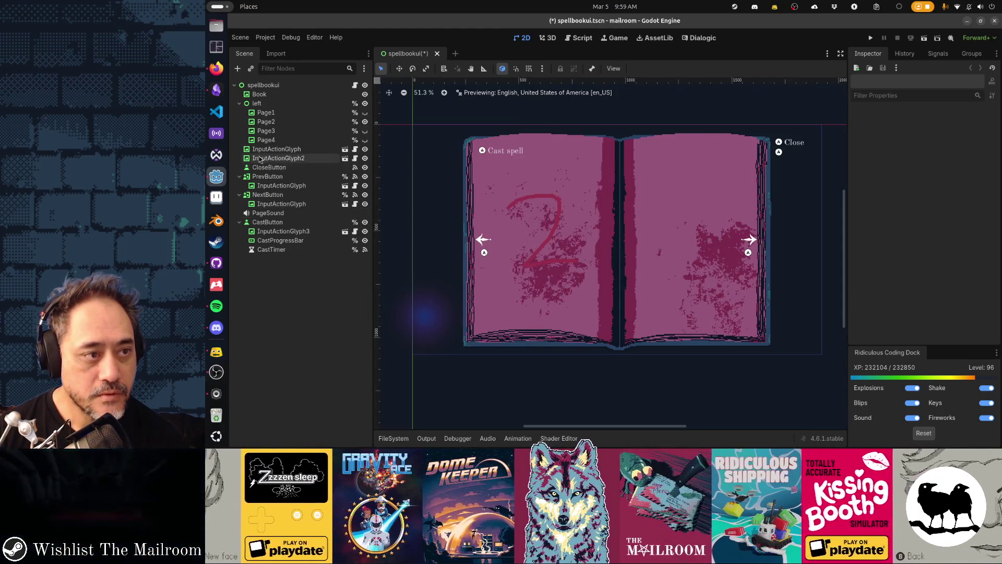
{"action": "left_click", "coordinate": [217, 204]}
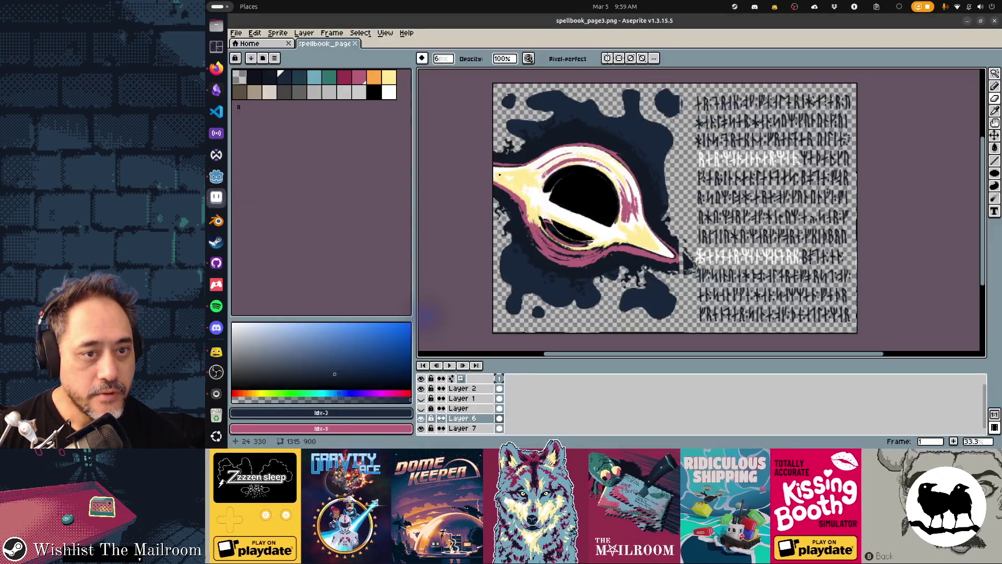
Step: Open spellbook_page2.png, delete its red '2' to leave an empty canvas, and save the Godot scene
{"action": "middle_click", "coordinate": [339, 46]}
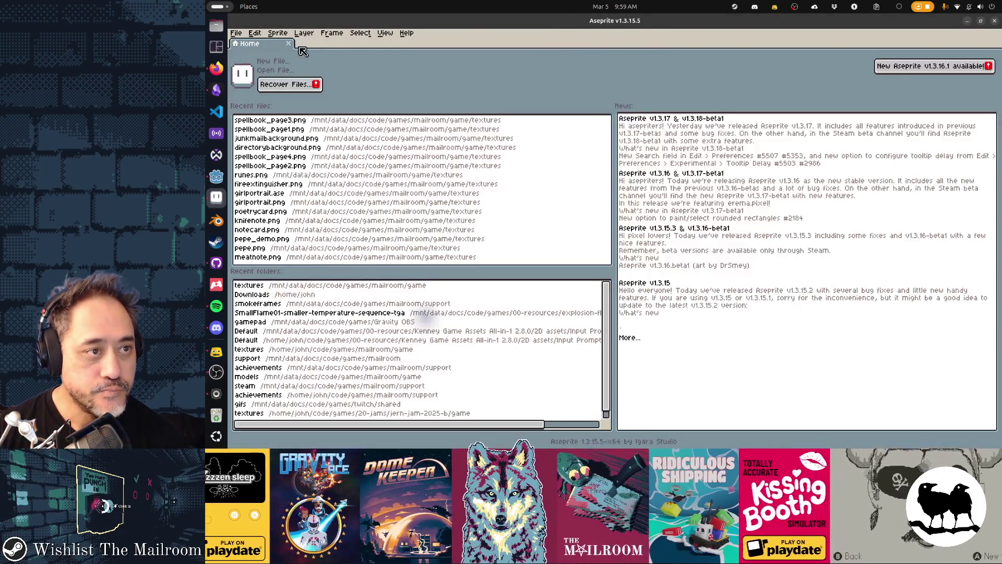
{"action": "left_click", "coordinate": [293, 165]}
{"action": "left_click", "coordinate": [570, 204]}
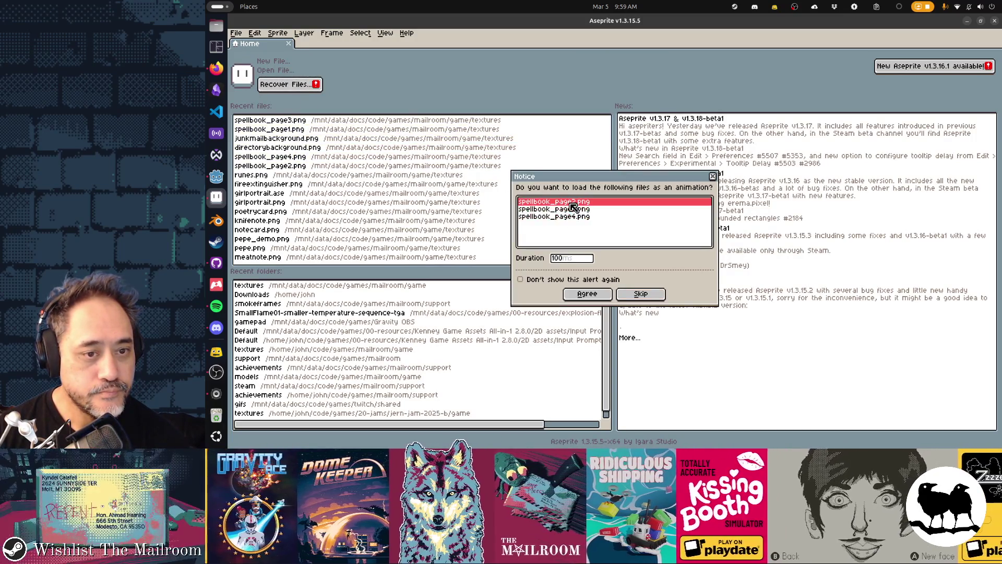
{"action": "left_click", "coordinate": [641, 294]}
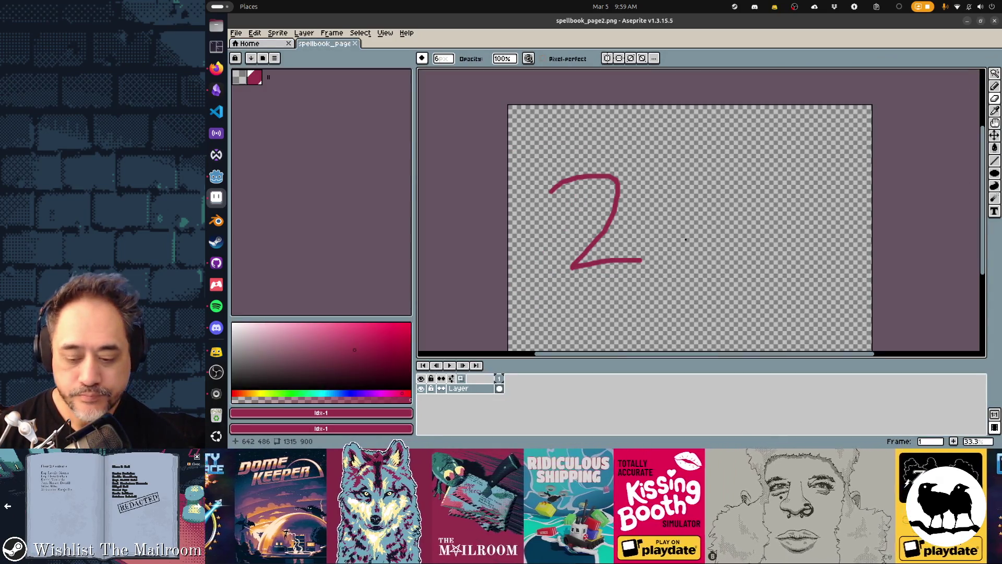
{"action": "key", "text": "Delete"}
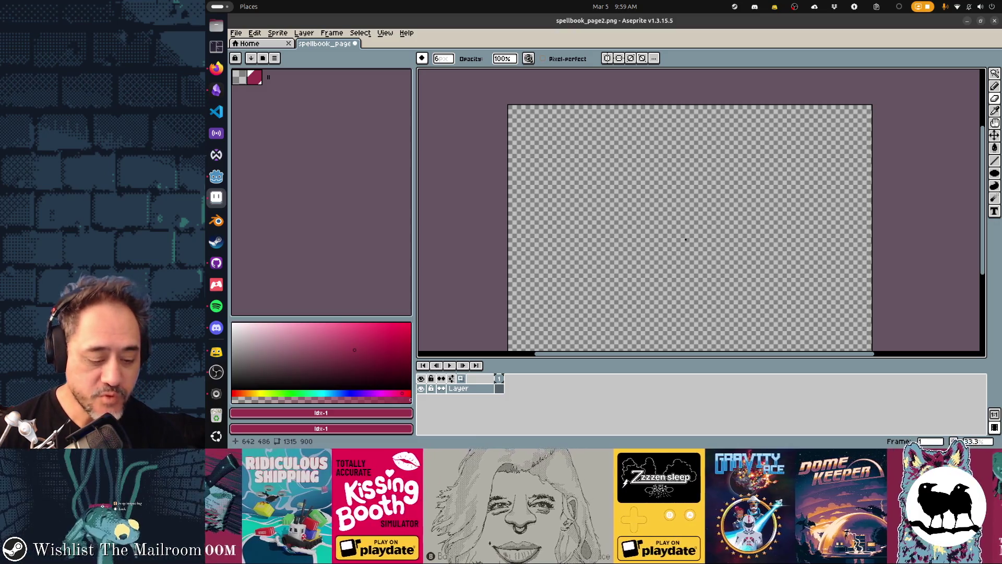
{"action": "key", "text": "alt+Tab"}
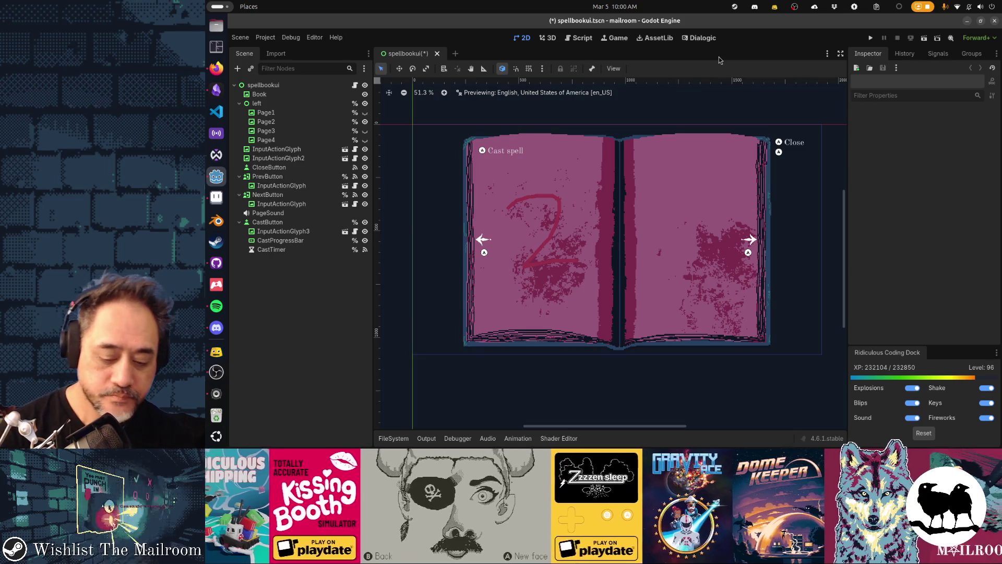
{"action": "key", "text": "ctrl+s"}
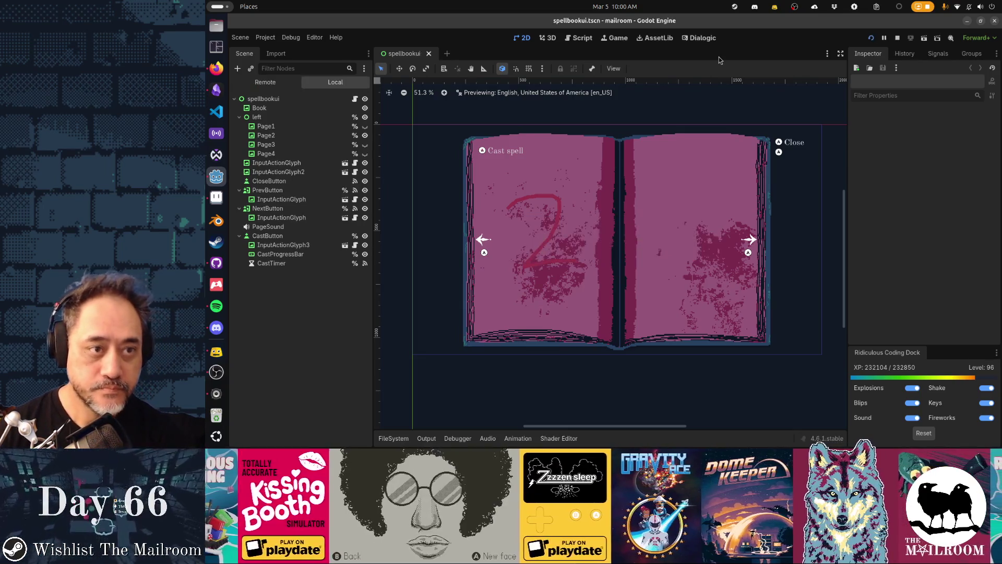